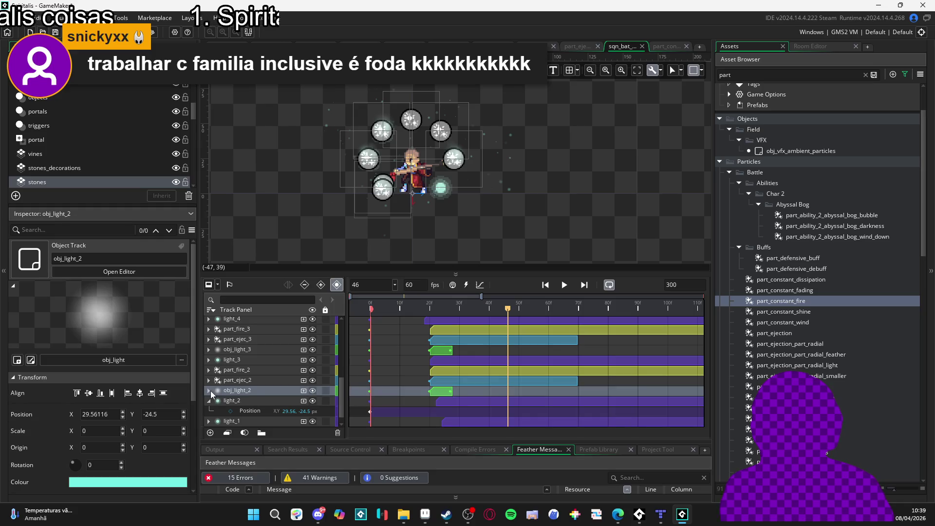
Step: Pick part_ejec_2 and obj_light_2, then fold away light_2's sub-tracks
click(256, 381)
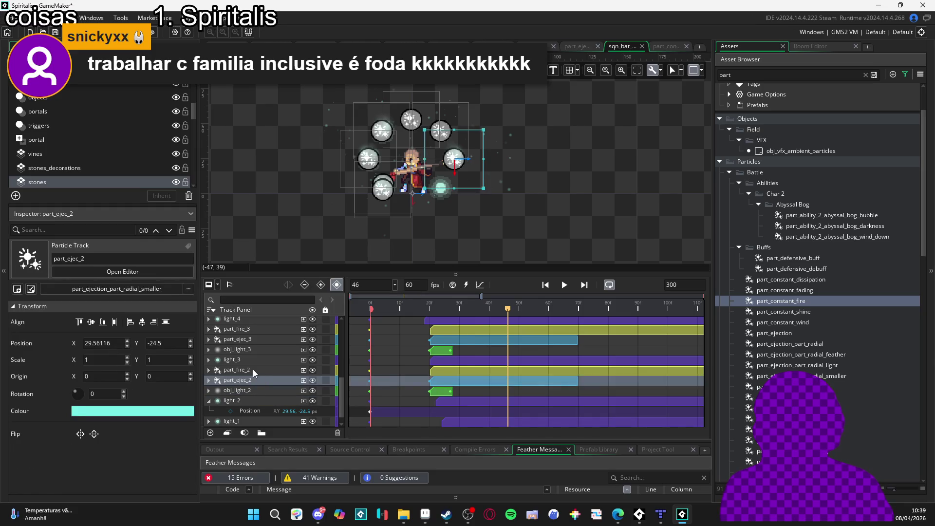
click(248, 391)
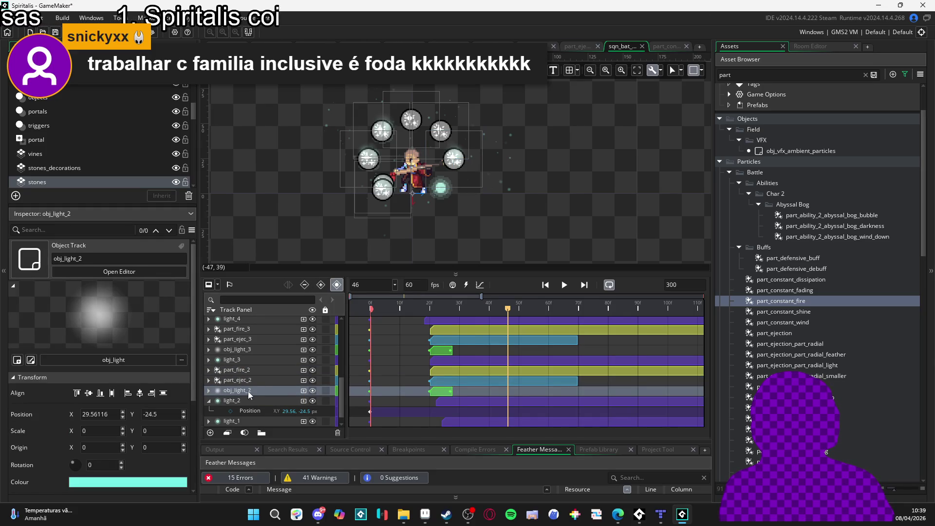
scroll(233, 394, down, 1)
click(209, 390)
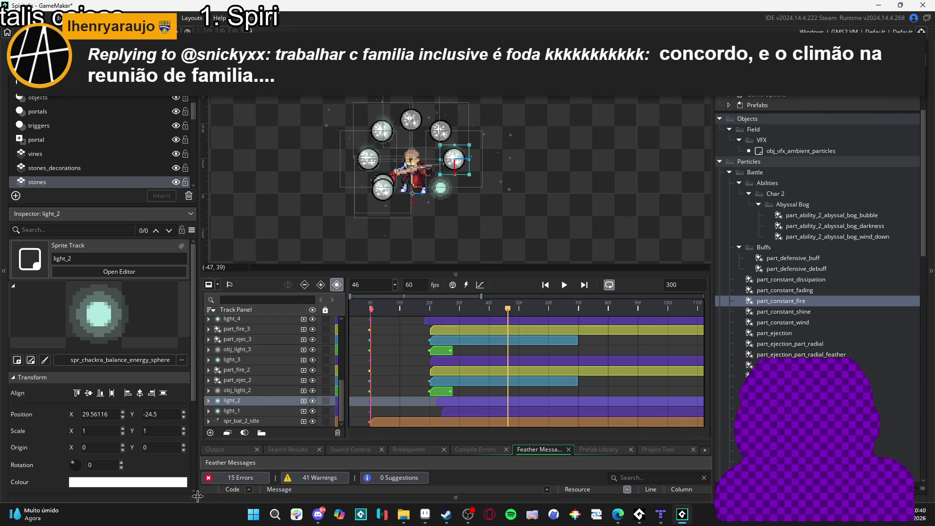
Step: Multi-select part_ejec_2, part_fire_2 and obj_light_2 in the Track Panel
click(237, 391)
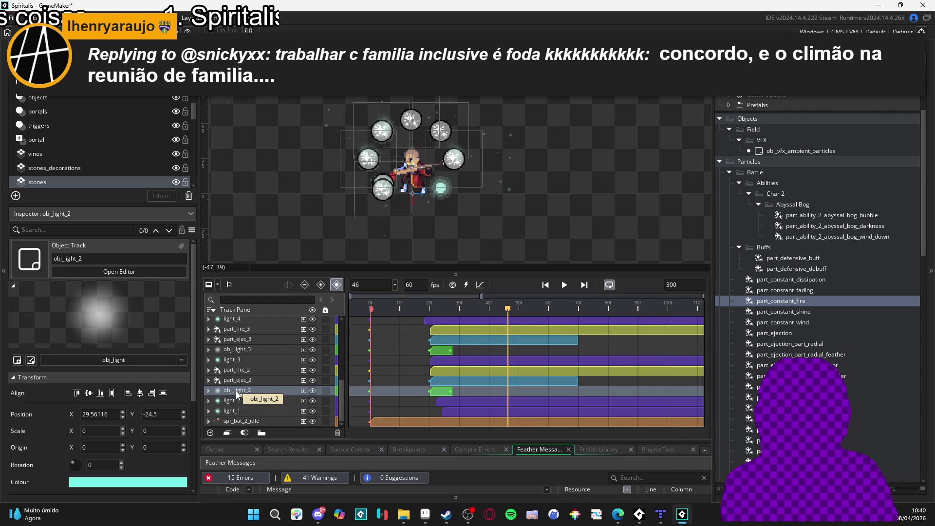
click(230, 381)
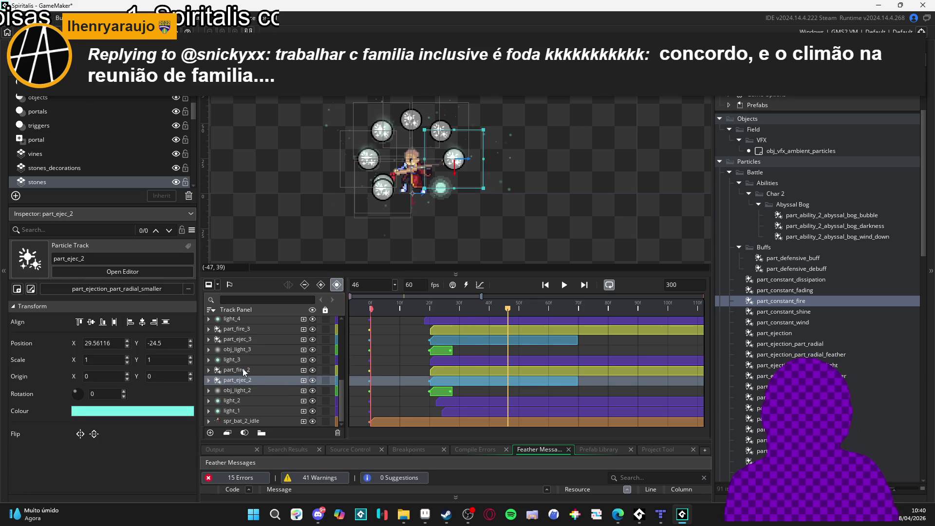
ctrl+click(236, 370)
ctrl+click(249, 391)
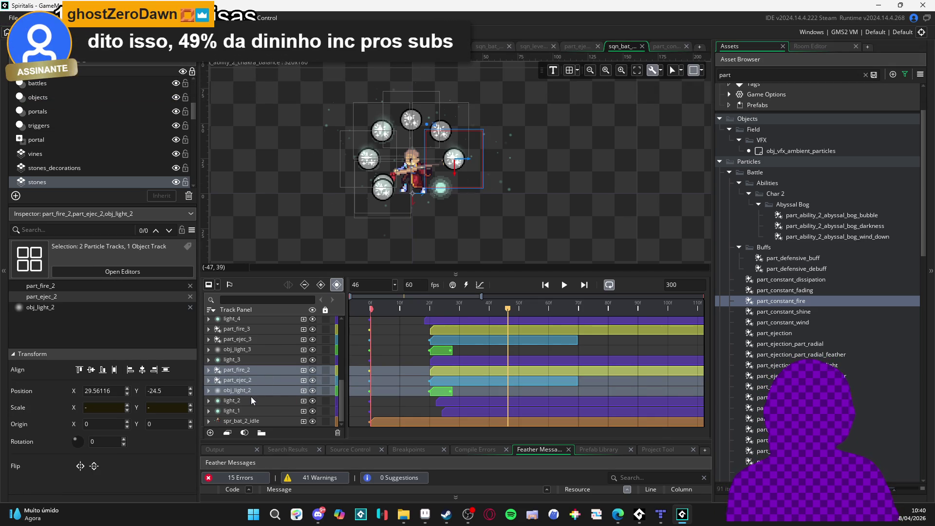
Step: Undo the accidental part_fire_7 stone move and preview the sequence
mouse_move(383, 183)
mouse_down()
mouse_move(383, 210)
mouse_move(496, 229)
mouse_up()
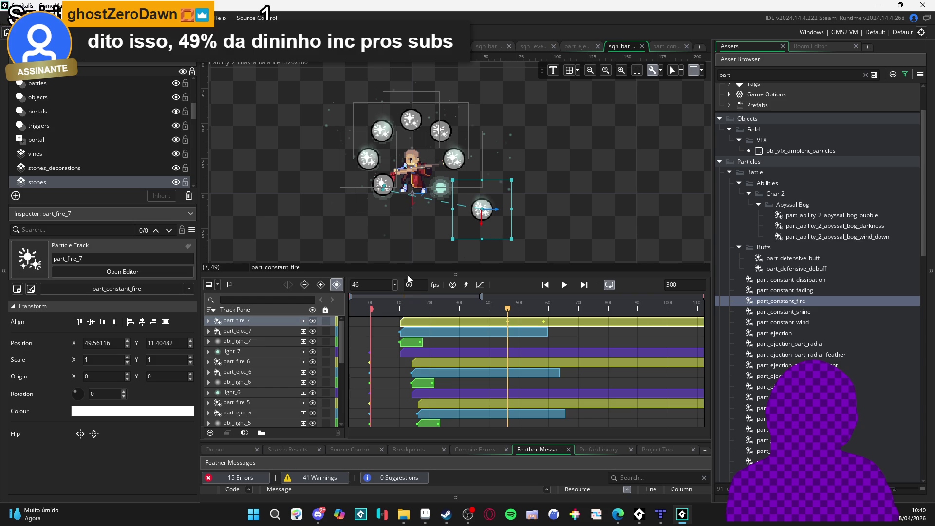
key(ctrl+z)
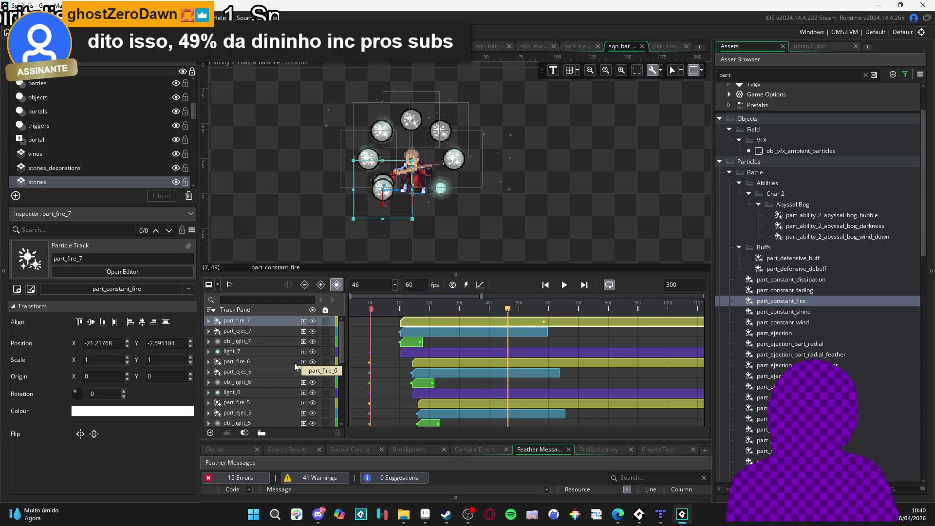
key(space)
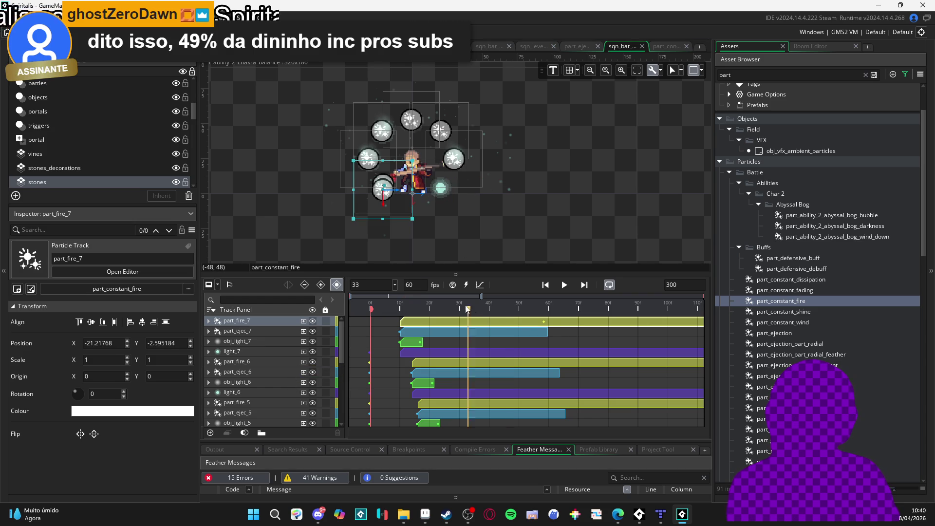
click(370, 307)
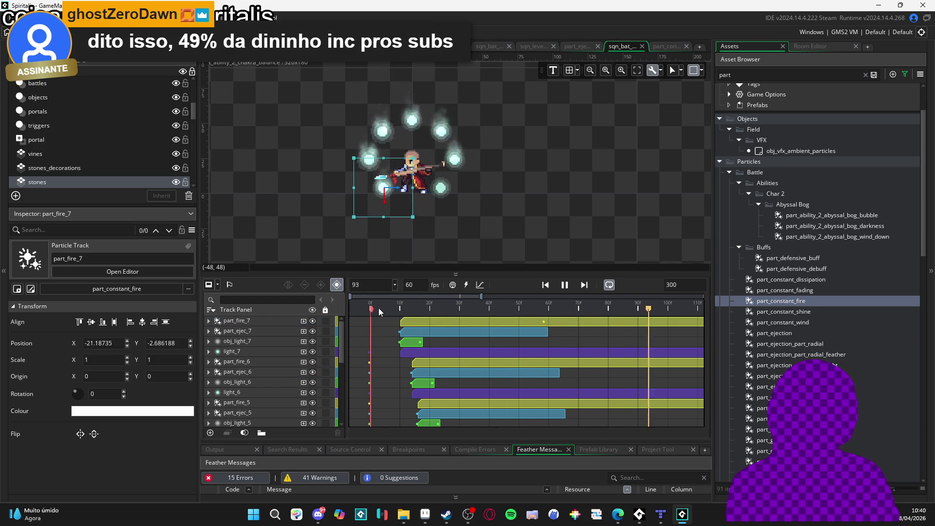
key(space)
Step: Park the playhead at frame 10 and select the part_fire_7 track
key(Home)
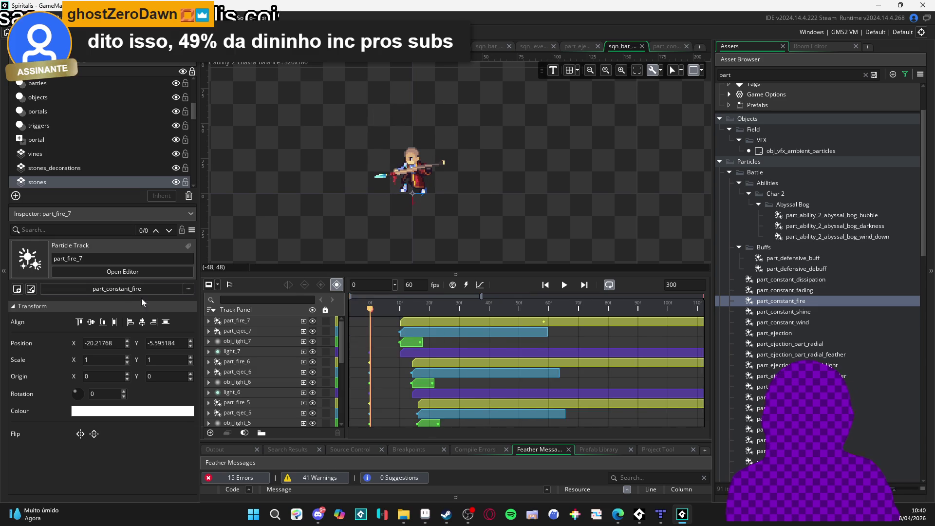
drag(415, 308, 400, 313)
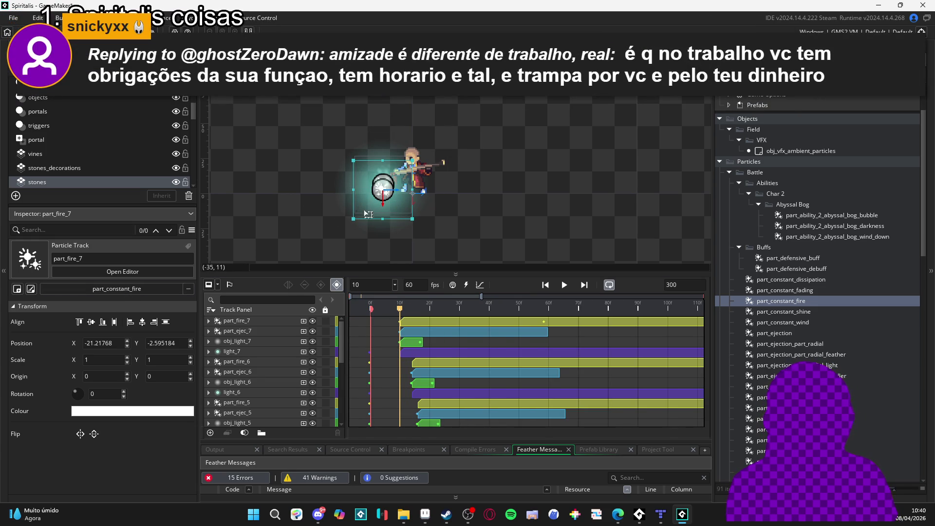
key(ctrl+z)
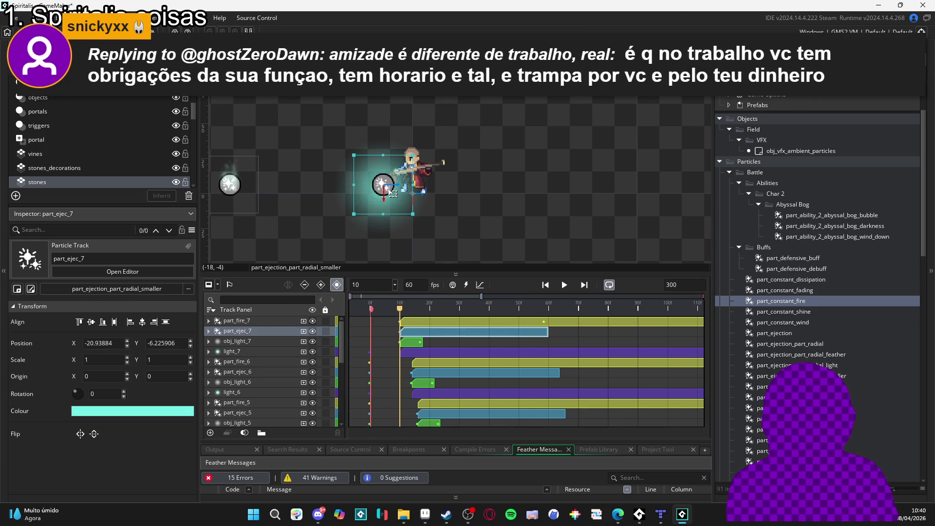
click(259, 319)
Step: Expand part_fire_7 and part_ejec_7 to show their Position sub-tracks
click(254, 331)
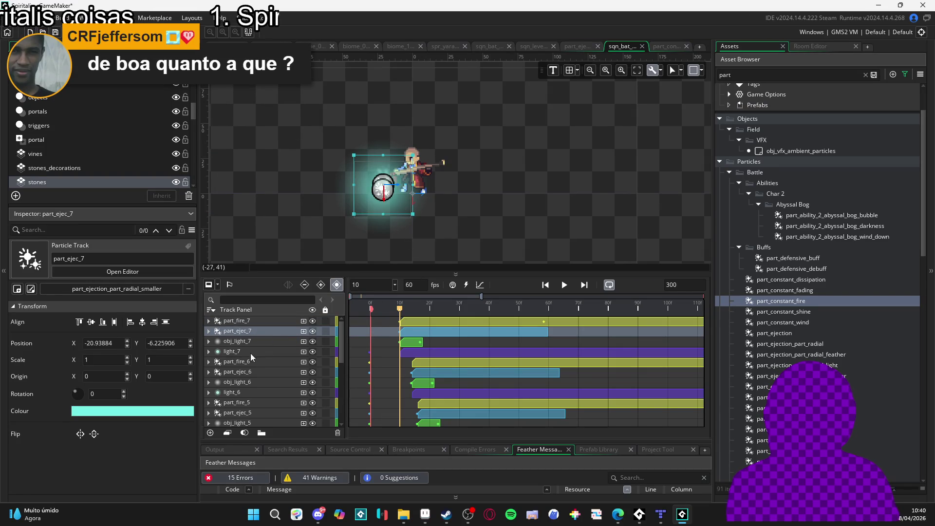
click(208, 321)
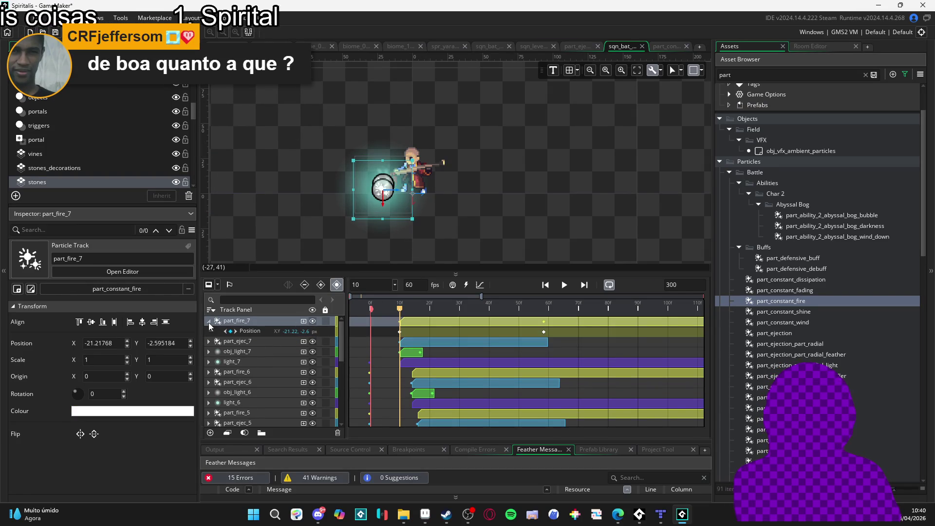
click(209, 342)
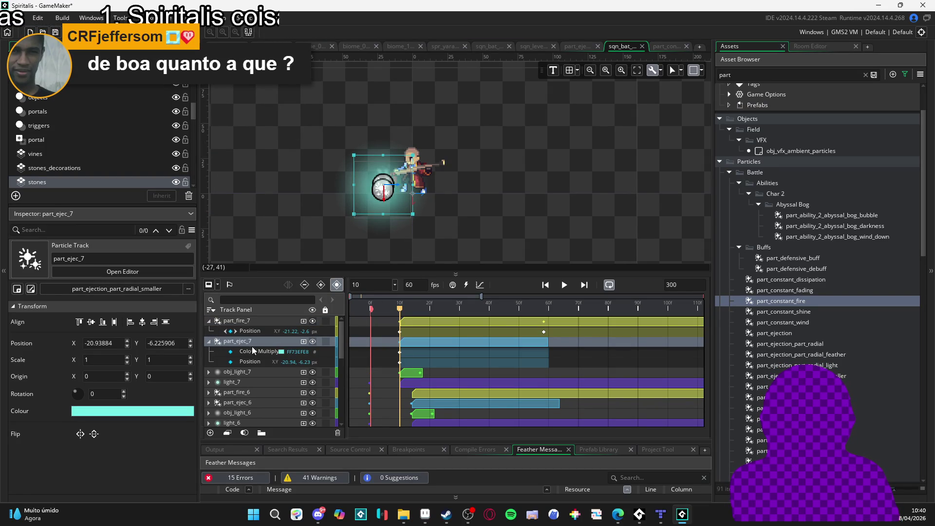
click(257, 331)
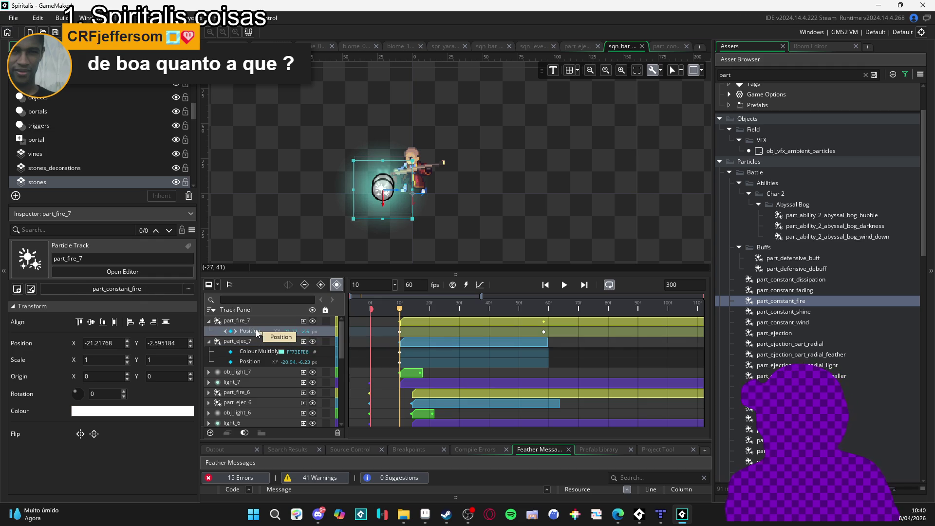
click(209, 320)
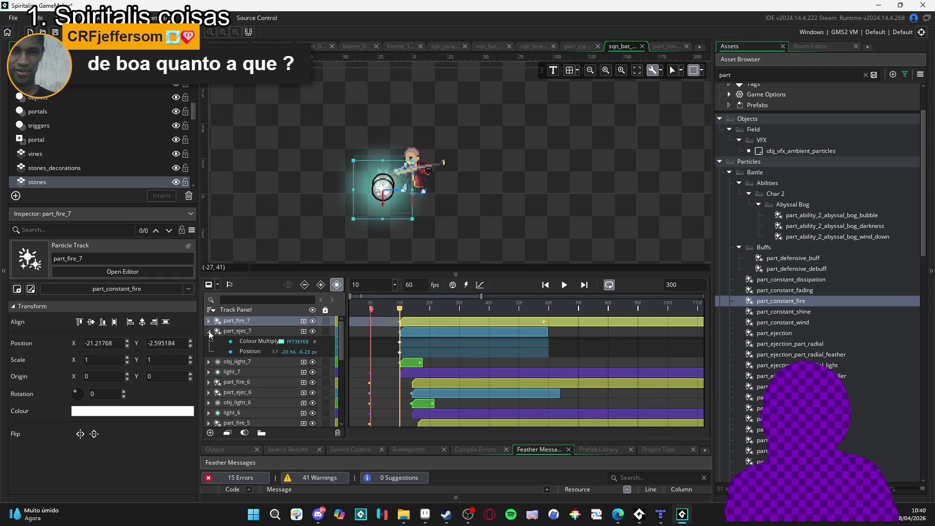
click(209, 320)
Step: Paste part_fire_7's Position keyframes onto part_ejec_7's Position row (-21.22, -2.60)
click(257, 361)
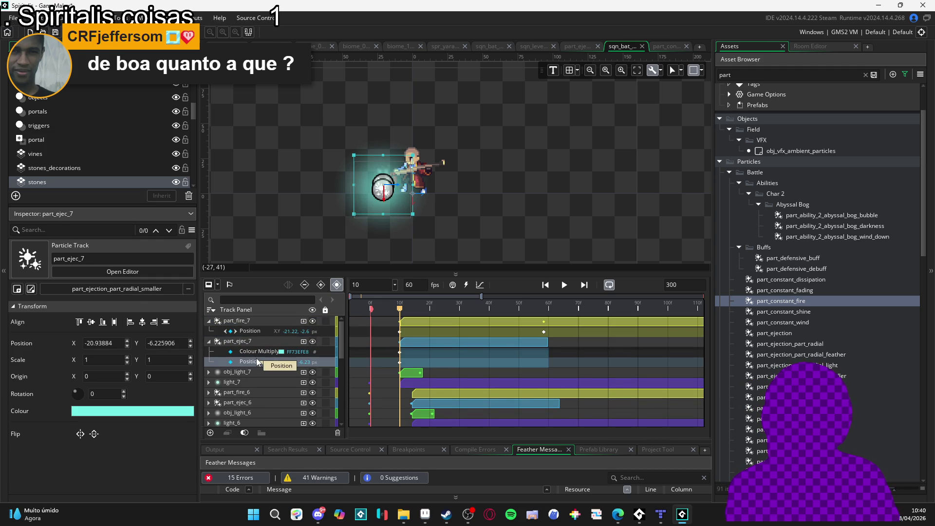
click(250, 332)
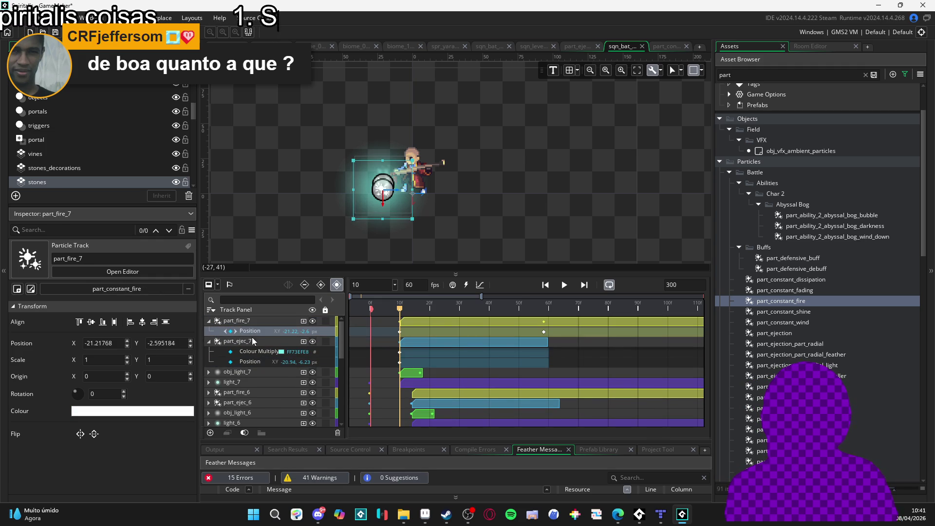
click(254, 361)
key(ctrl+v)
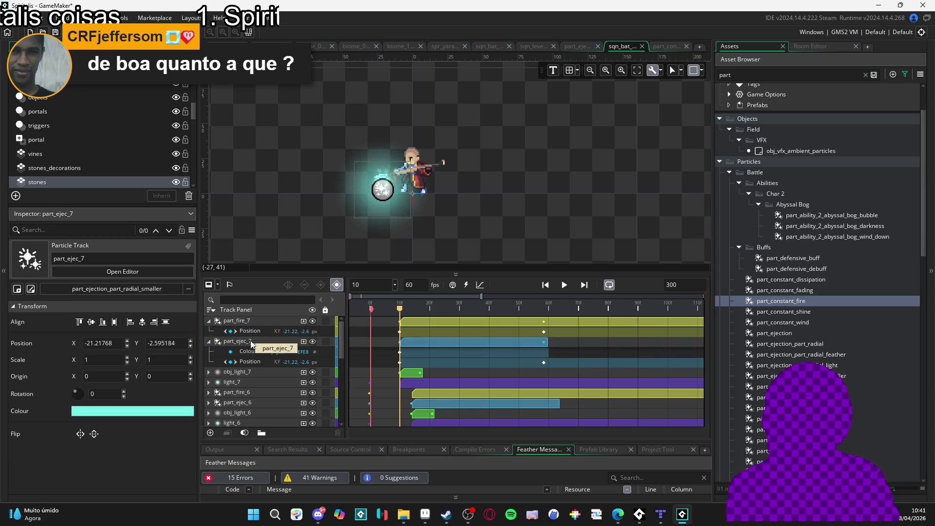
Step: Collapse part_ejec_7 and part_fire_7 and scroll down the Track Panel
click(209, 341)
click(209, 320)
click(260, 340)
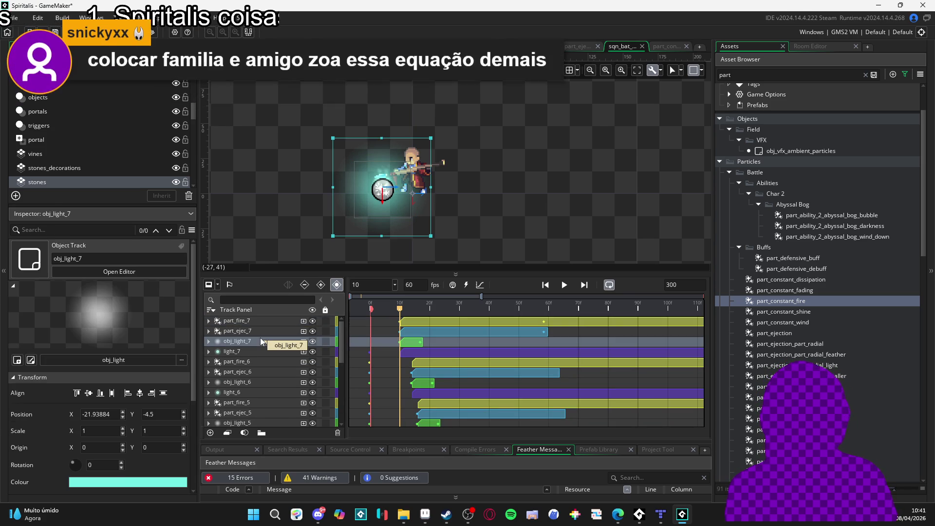
scroll(260, 341, down, 5)
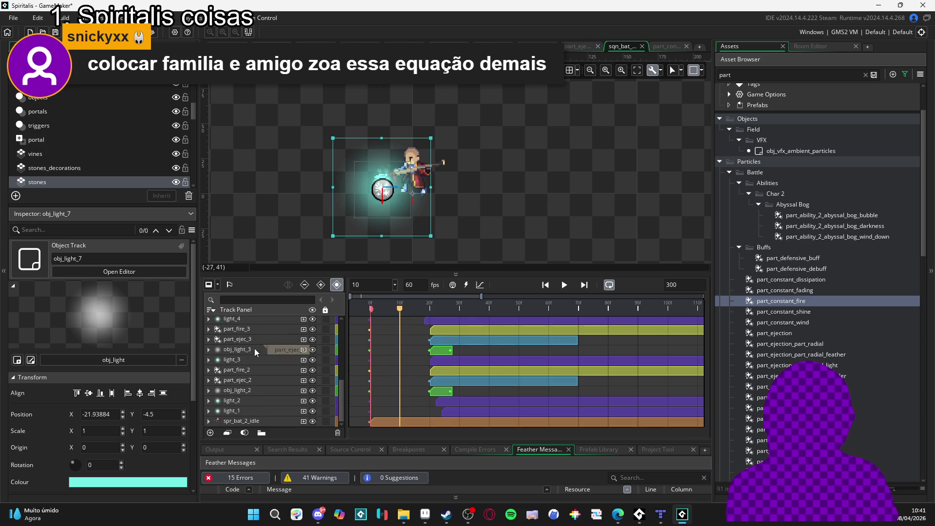
Step: Multi-select part_fire_2, part_ejec_2 and obj_light_2 for joint editing
click(255, 369)
click(251, 389)
click(242, 396)
click(245, 392)
shift+click(253, 369)
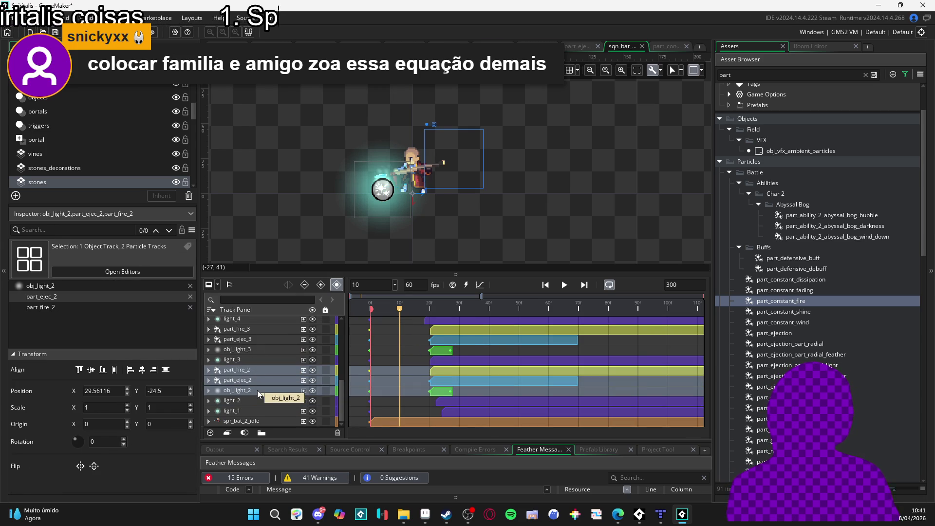
click(237, 404)
click(251, 390)
shift+click(250, 372)
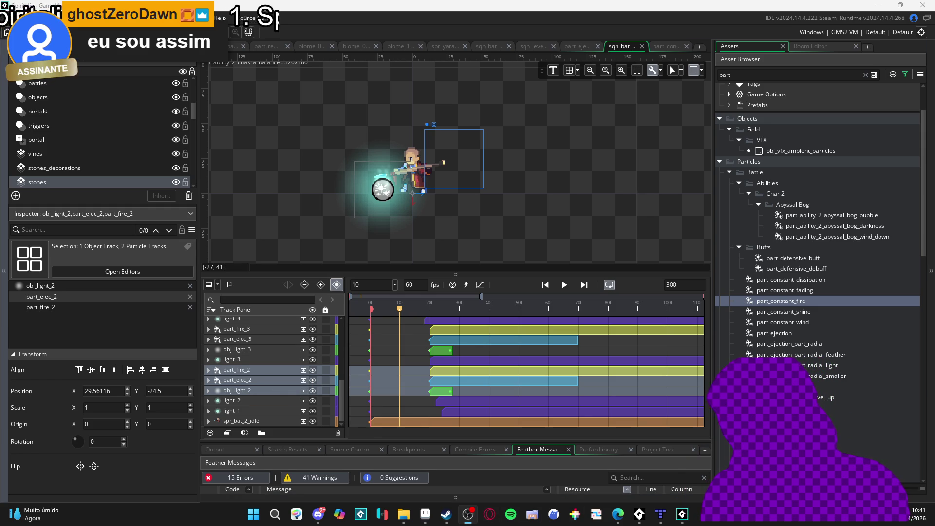
key(alt+Tab)
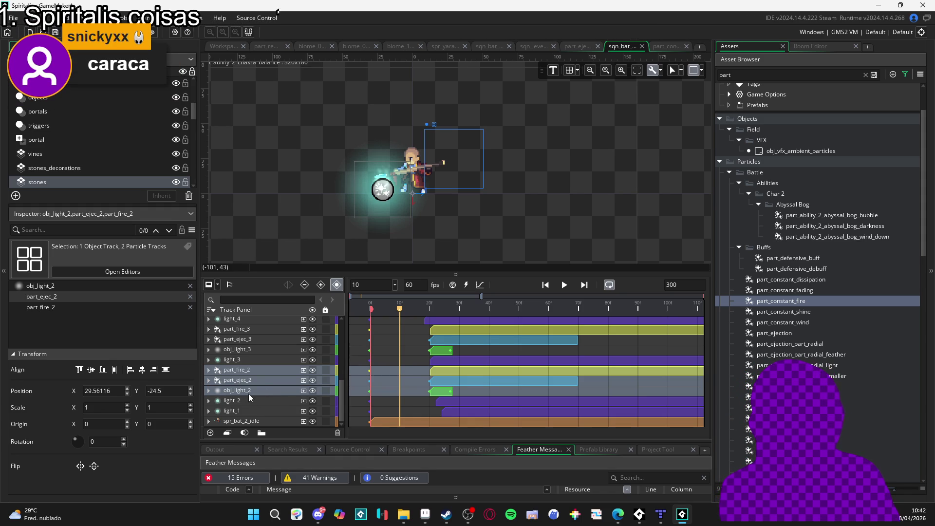
click(248, 391)
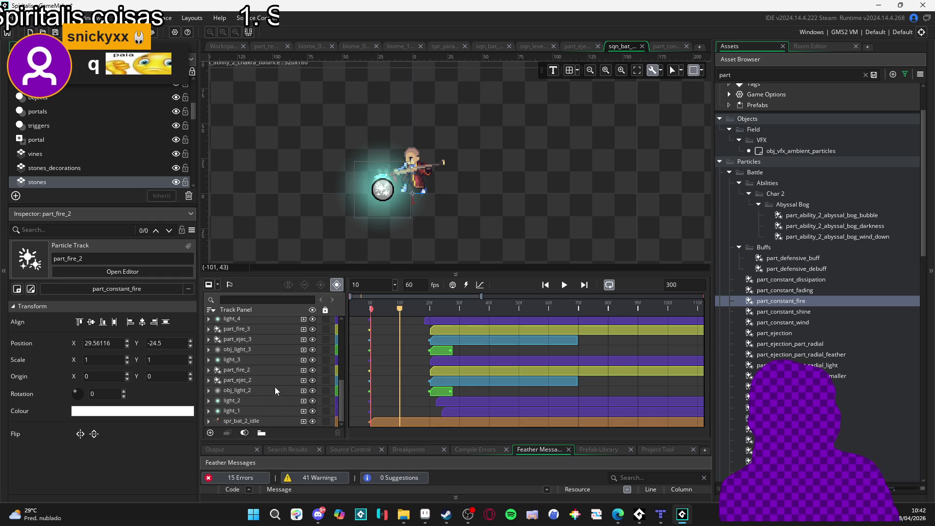
click(264, 372)
shift+click(246, 391)
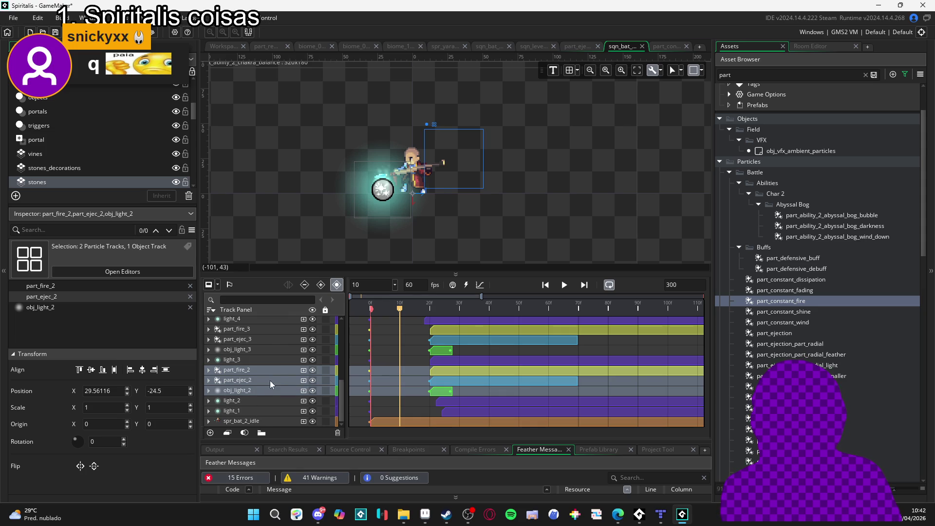
mouse_move(434, 309)
mouse_down()
mouse_move(446, 303)
mouse_move(419, 302)
mouse_move(433, 306)
mouse_up()
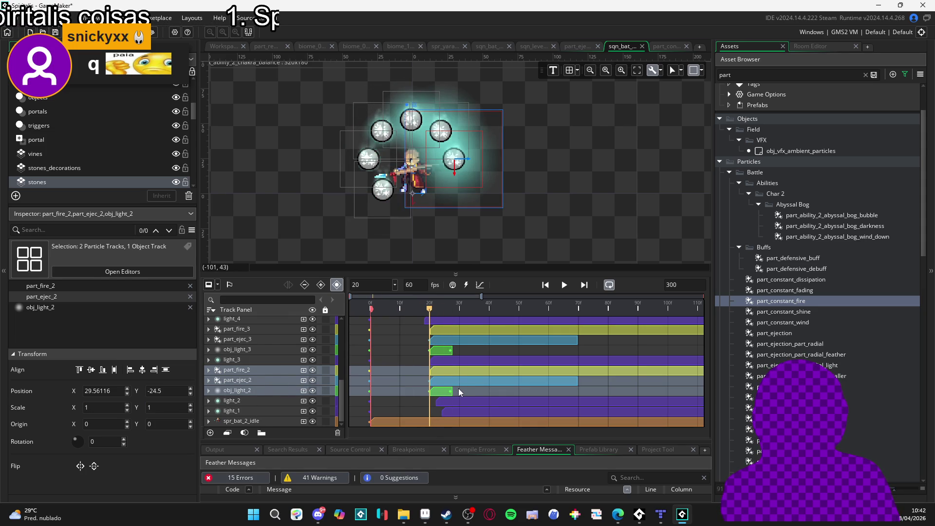
Step: Select the part_fire_2, part_ejec_2 and obj_light_2 clips together
click(434, 381)
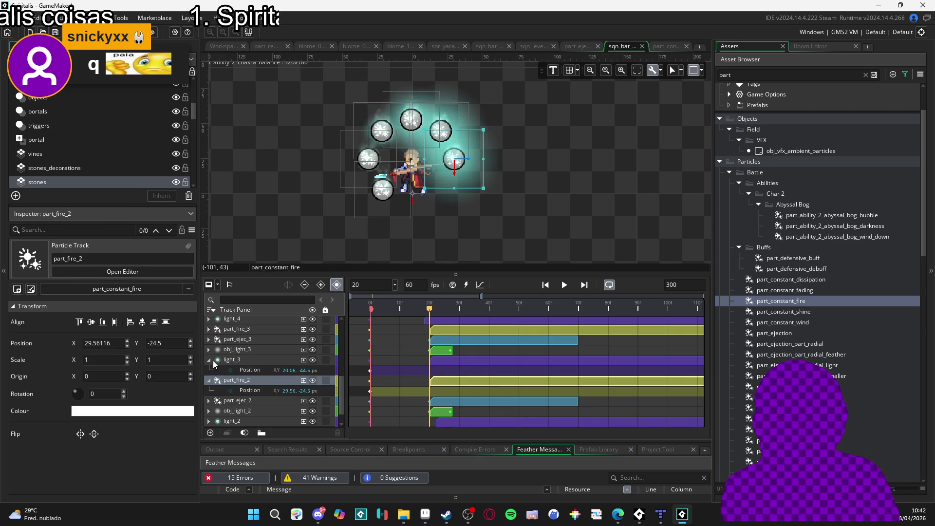
click(213, 360)
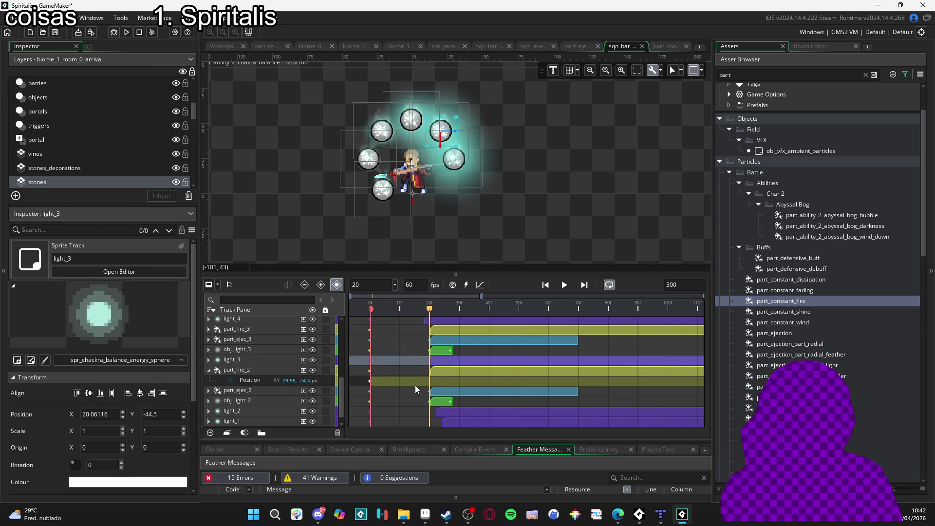
scroll(434, 373, down, 1)
click(445, 361)
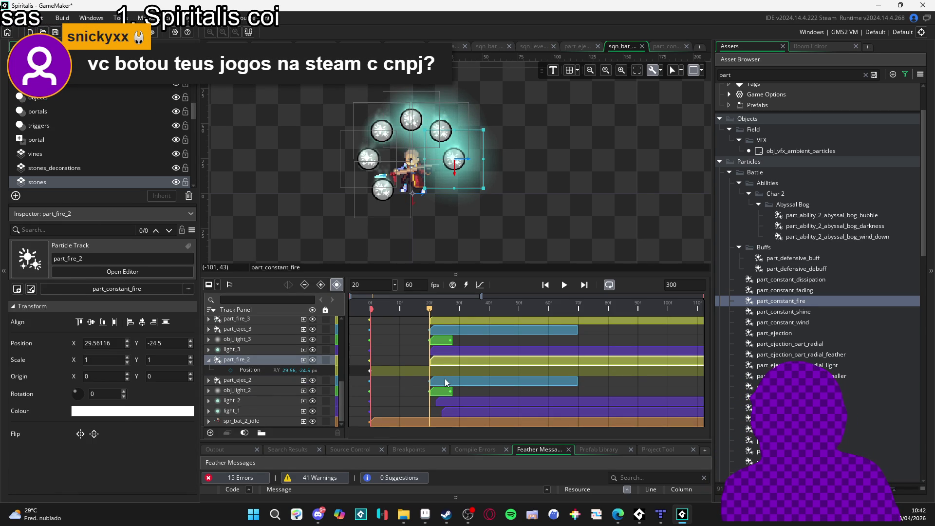
ctrl+click(449, 382)
scroll(442, 389, down, 2)
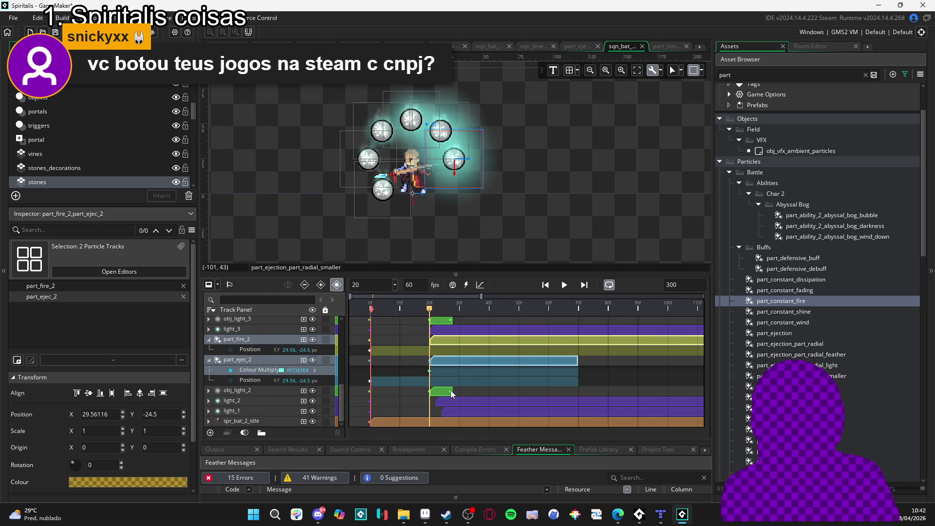
ctrl+click(444, 391)
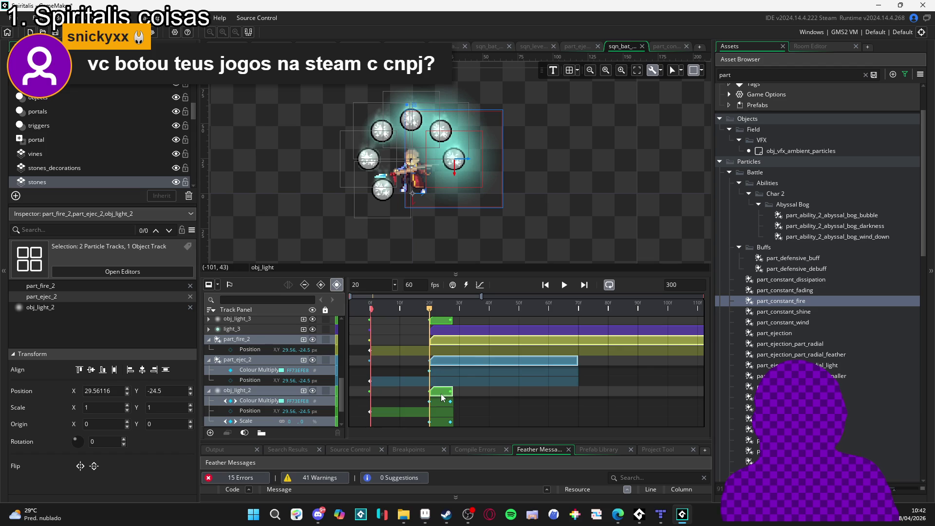
Step: Shift the three clips two frames later to about frame 22, then rewind to frame 0
scroll(444, 393, down, 3)
drag(442, 366, 449, 366)
scroll(448, 365, up, 6)
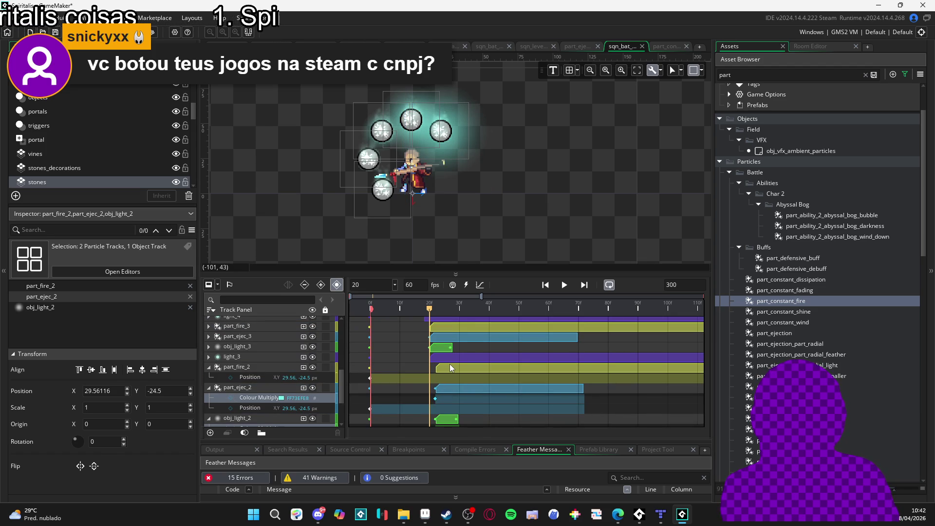
scroll(450, 368, down, 4)
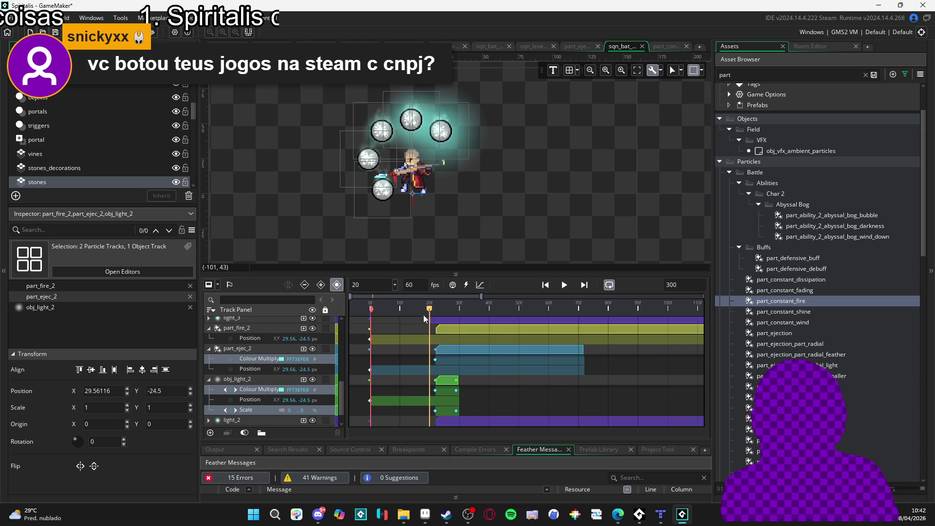
drag(431, 312, 323, 314)
click(209, 379)
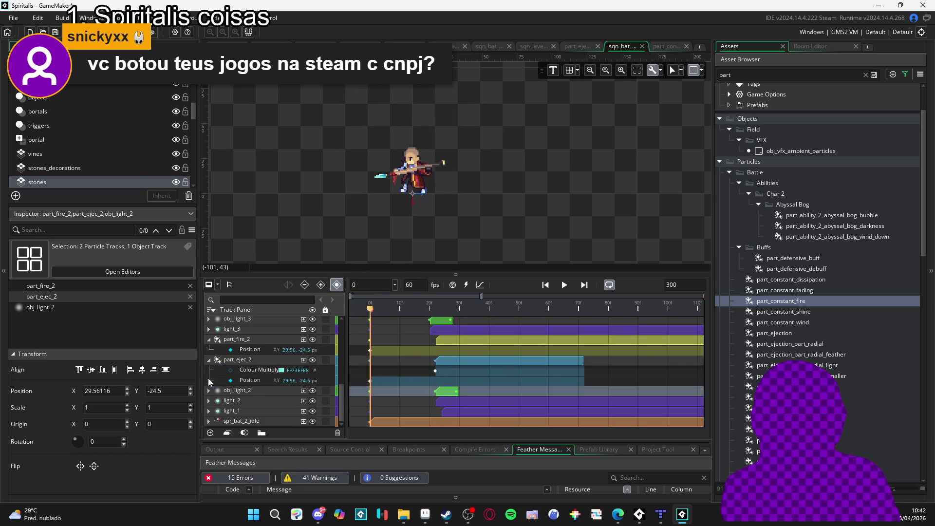
Step: Collapse part_ejec_2 and part_fire_2 sub-tracks and scrub through the timeline
click(215, 362)
click(215, 362)
mouse_move(409, 308)
mouse_down()
mouse_move(385, 314)
mouse_move(469, 336)
mouse_move(204, 309)
mouse_up()
Step: Play and replay the sequence from frame 0, stopping at frame 62
key(space)
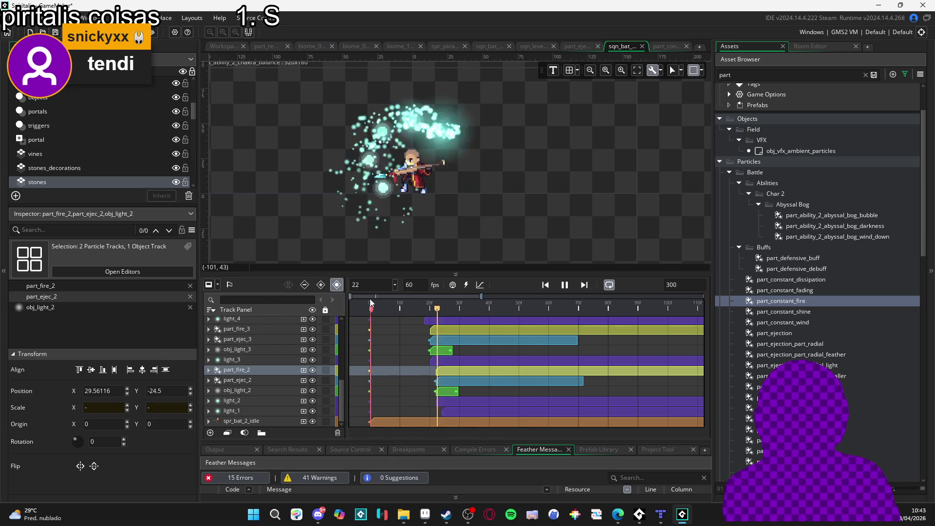
key(space)
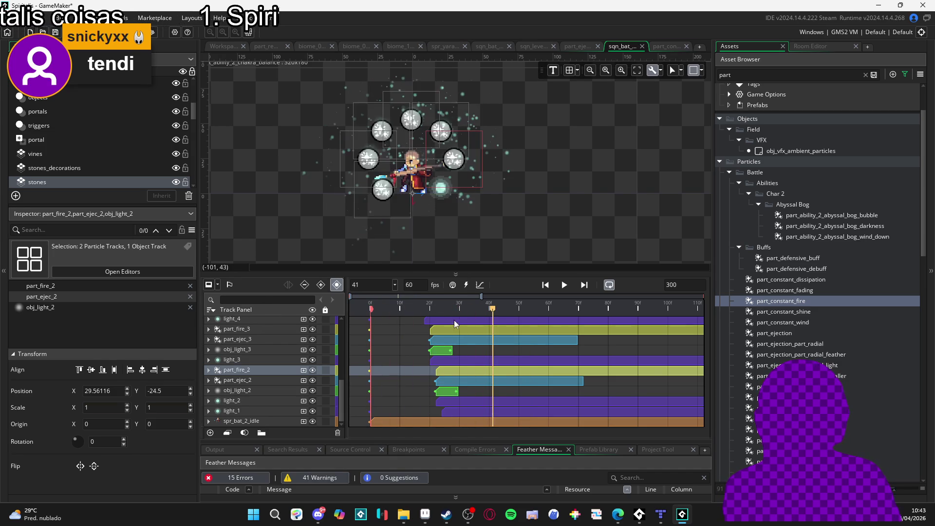
drag(385, 313, 341, 320)
key(space)
click(427, 311)
key(space)
key(space)
key(space)
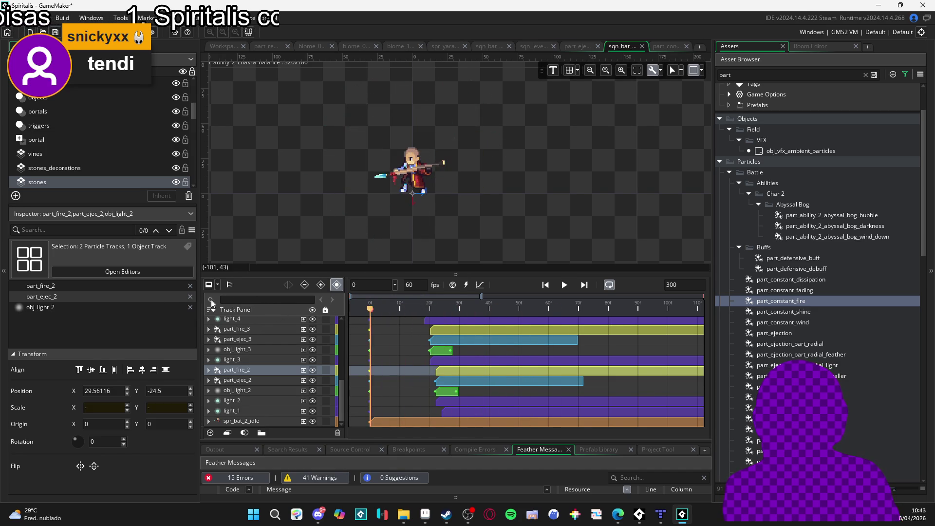
key(space)
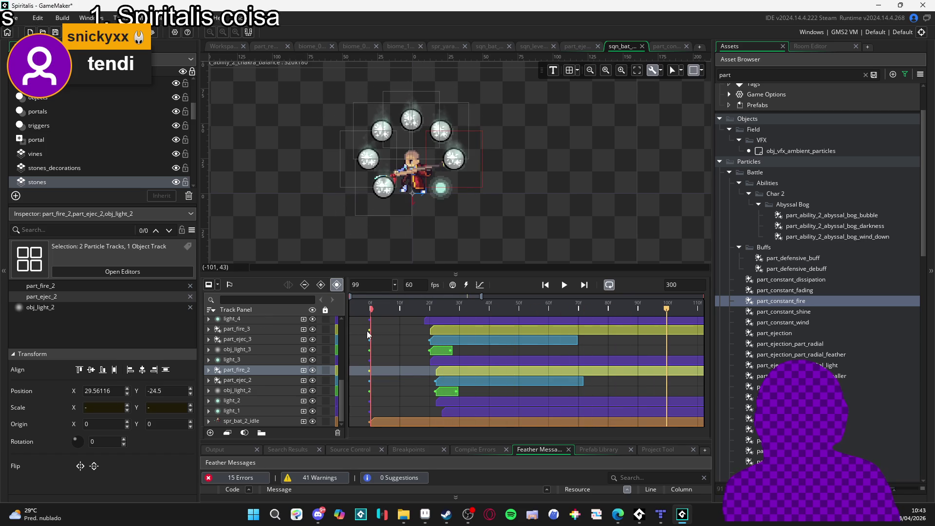
click(265, 410)
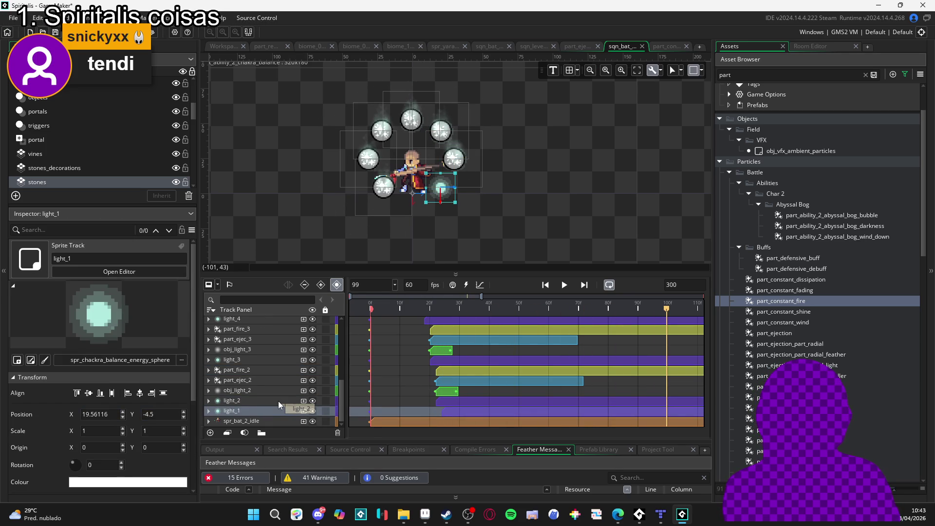
click(254, 390)
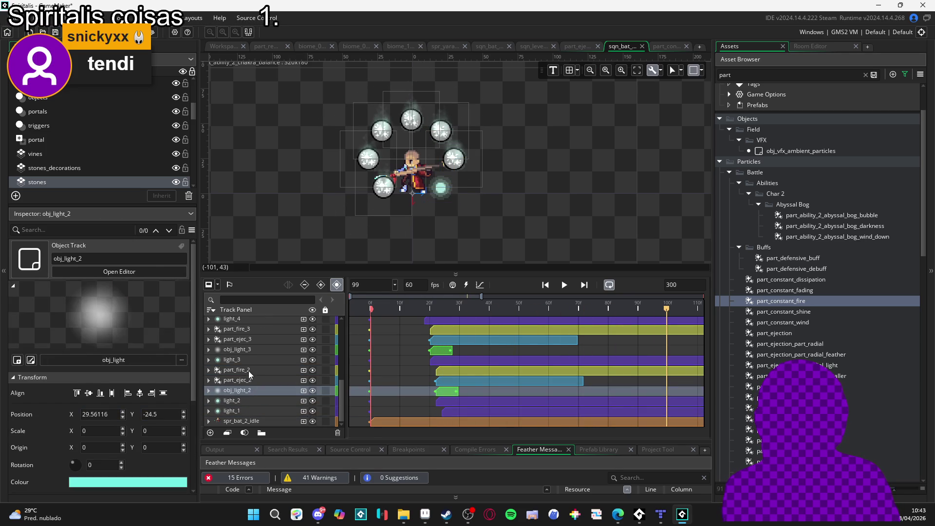
shift+click(249, 370)
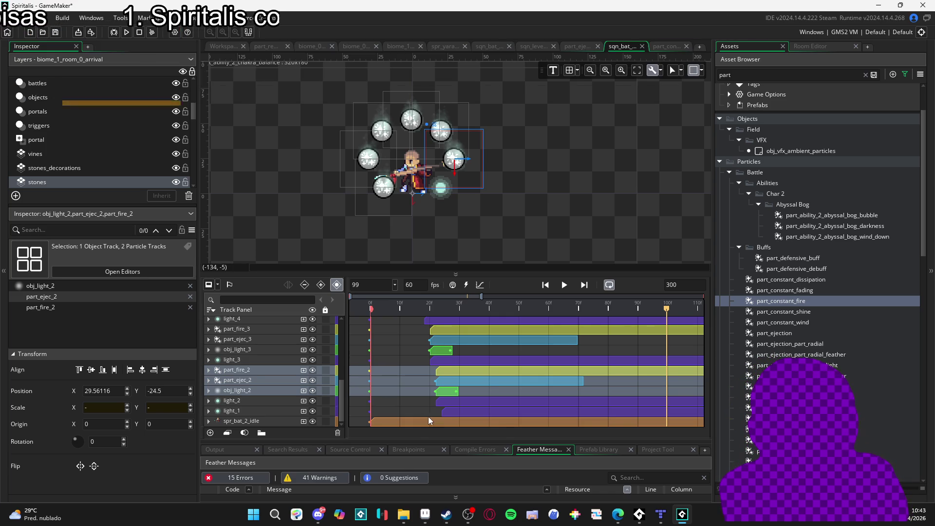
click(454, 411)
click(385, 411)
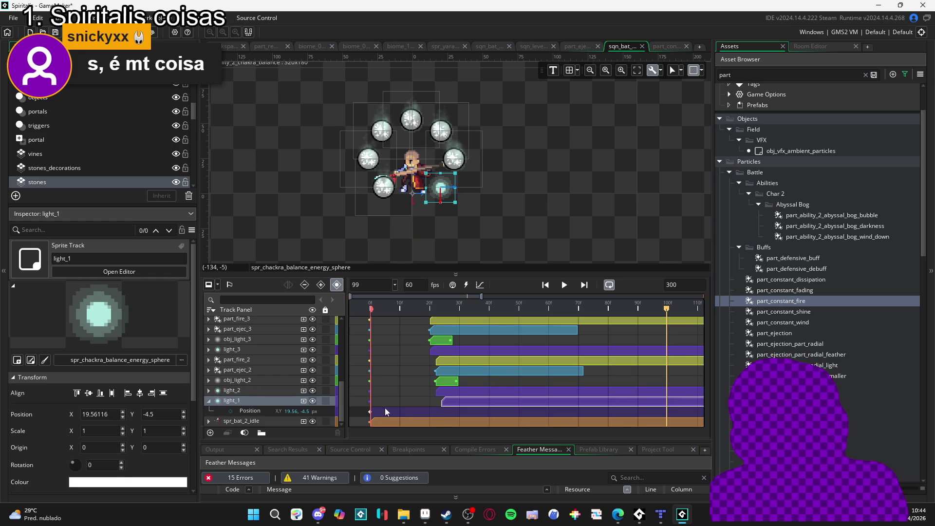
click(211, 404)
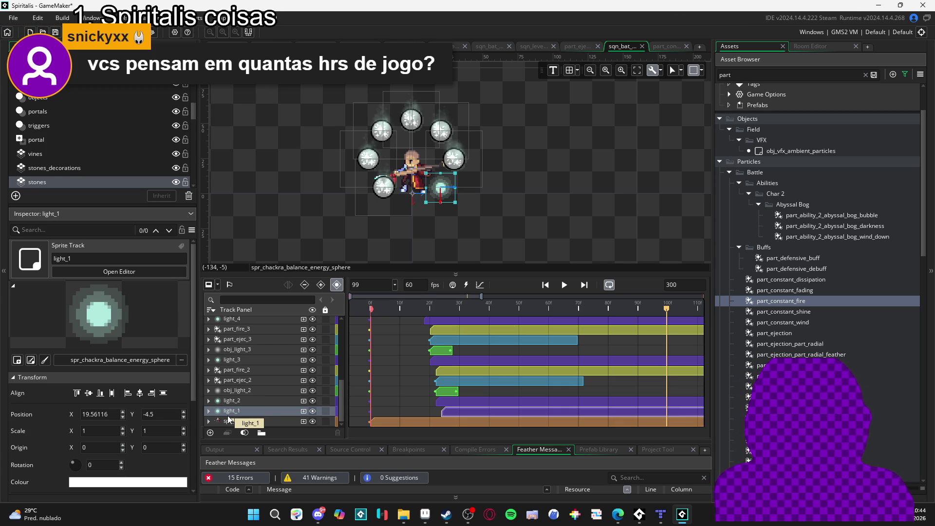
scroll(356, 380, up, 1)
scroll(365, 384, down, 1)
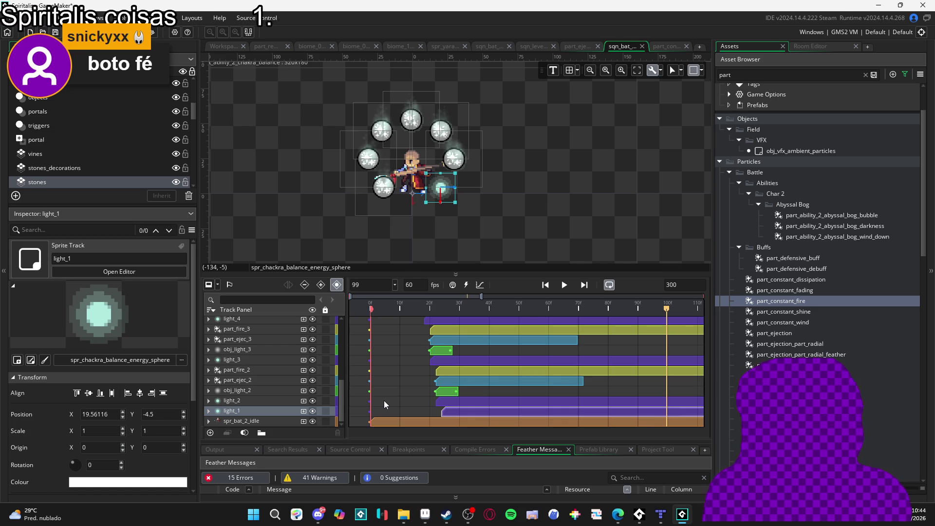
Step: Duplicate part_fire_2, part_ejec_2 and obj_light_2, renaming the fire copy part_fire_1
click(249, 390)
shift+click(262, 370)
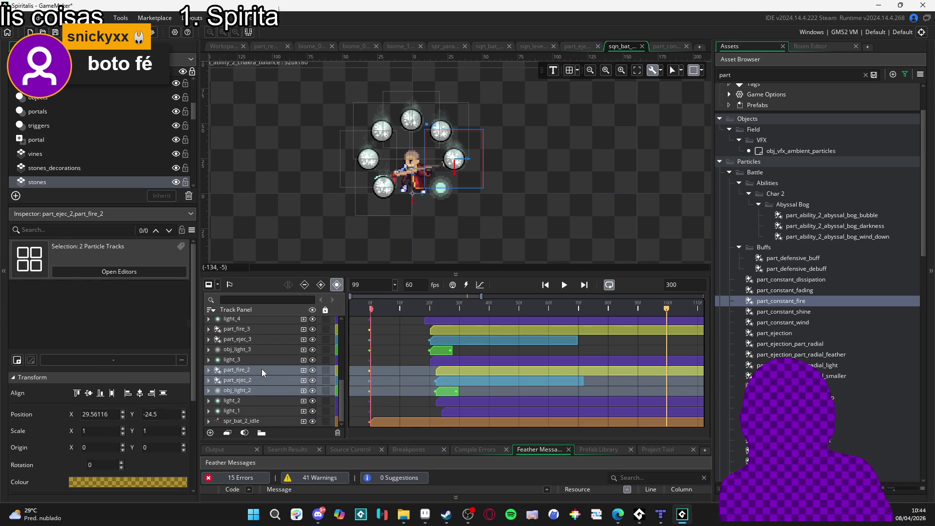
key(ctrl+d)
click(258, 400)
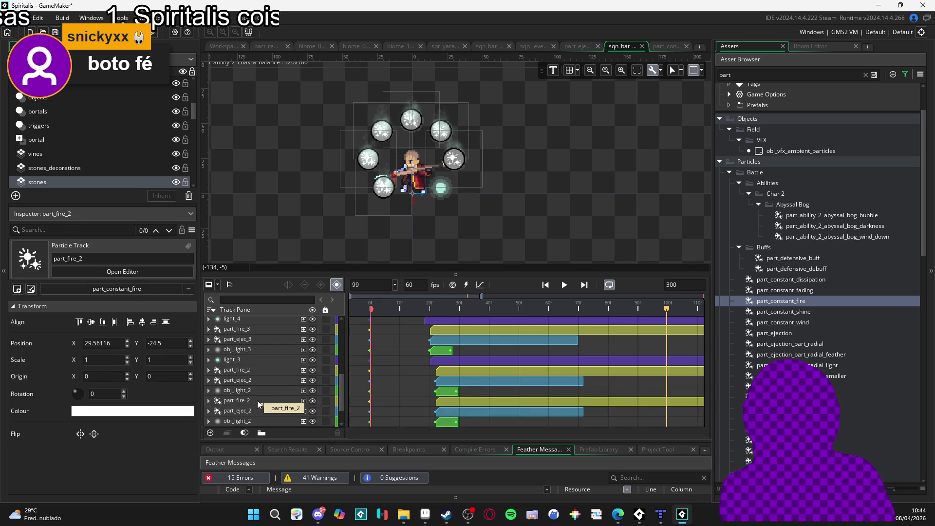
double_click(251, 400)
key(BackSpace)
text(1)
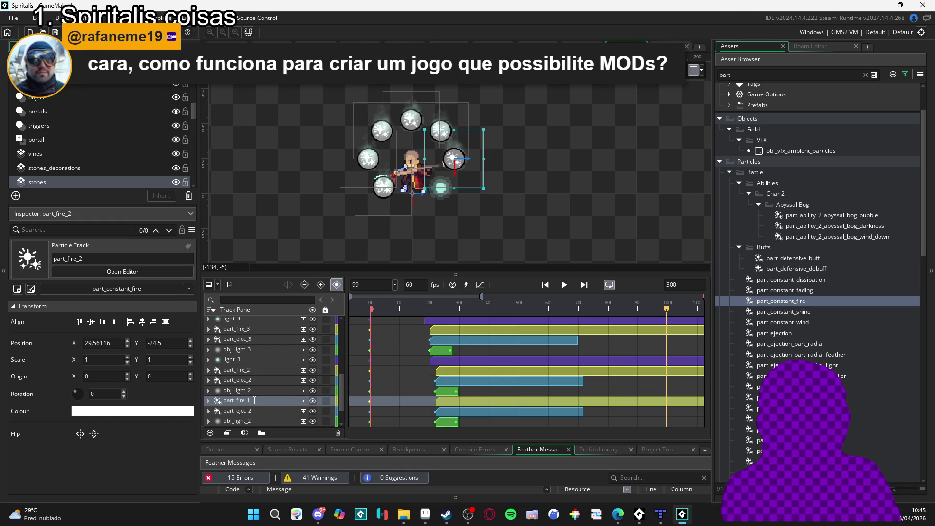
Step: Rename the remaining copies to part_ejec_1 and obj_light_1
click(252, 412)
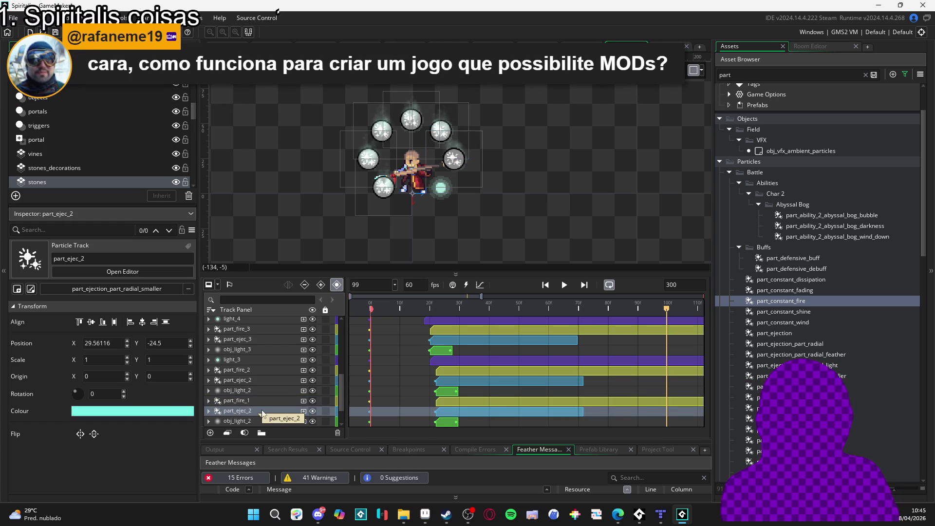
click(255, 410)
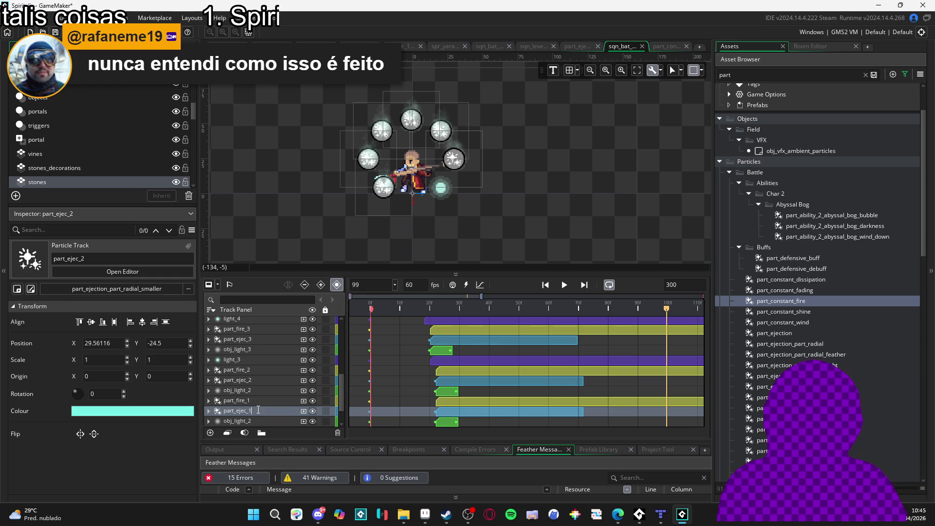
scroll(249, 406, down, 1)
click(253, 389)
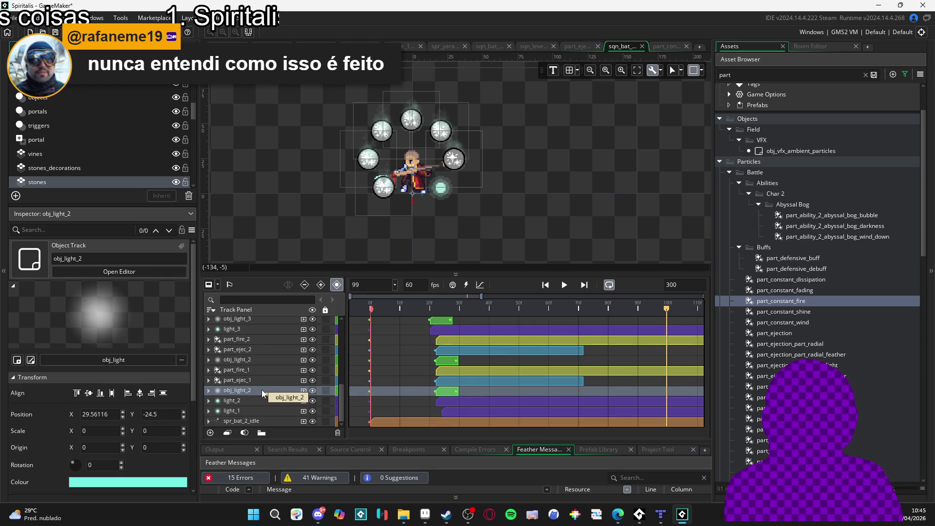
click(254, 379)
click(253, 390)
double_click(253, 390)
text(obj_light_1)
key(Return)
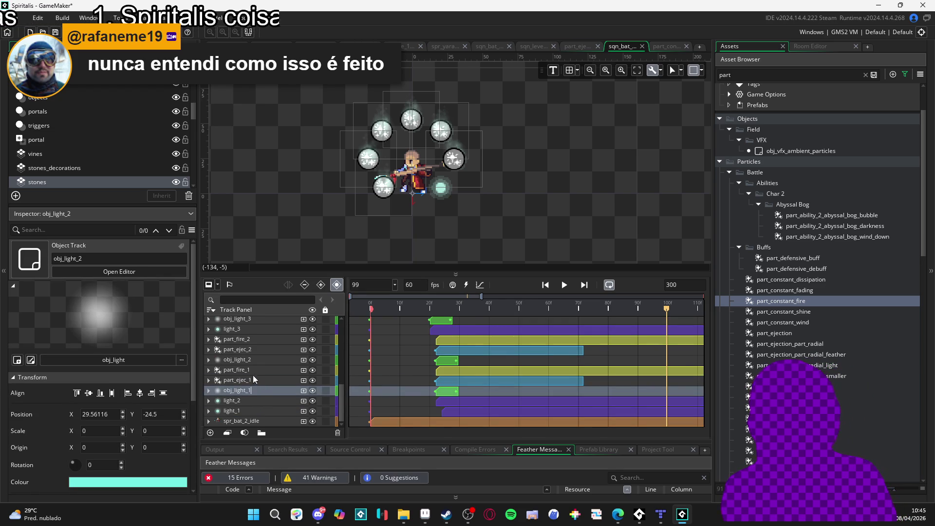
Step: Move part_fire_1, part_ejec_1 and obj_light_1 below light_2, then maximize the Edge window
click(253, 379)
click(252, 370)
shift+click(256, 390)
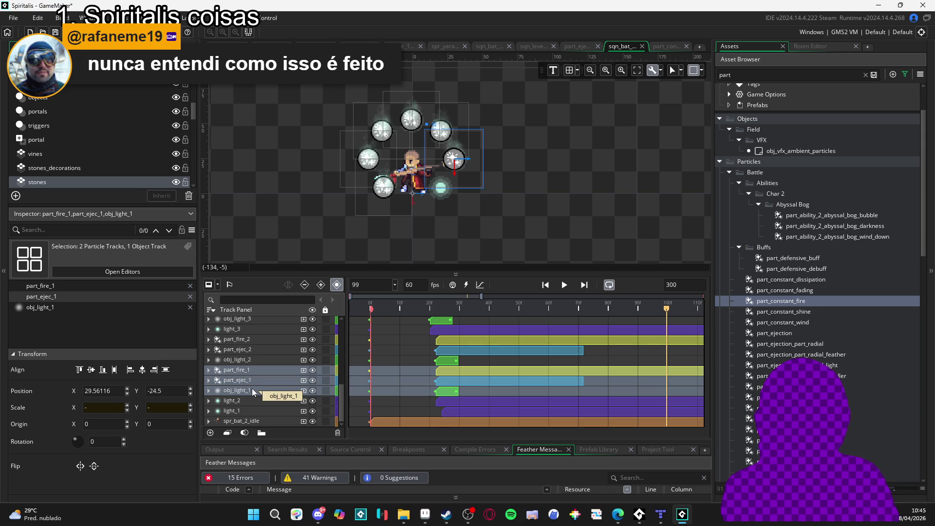
drag(256, 390, 252, 407)
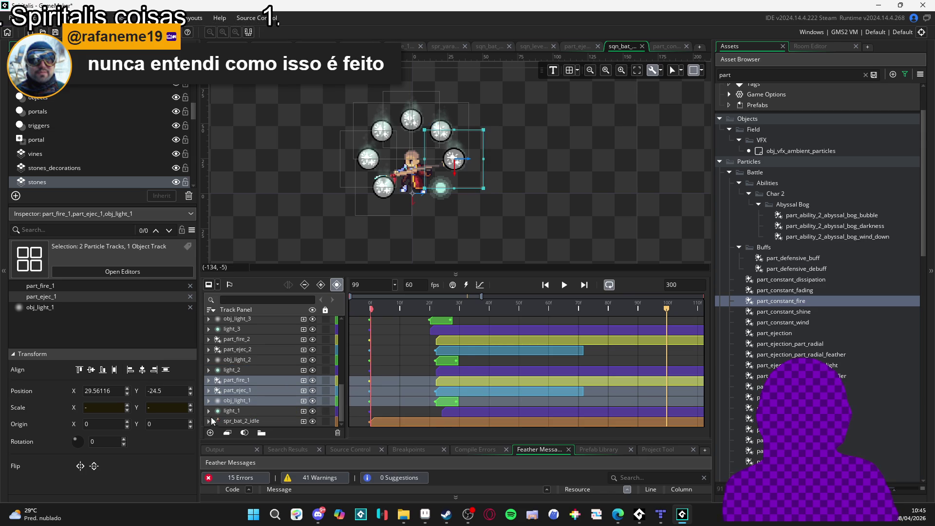
click(207, 411)
click(208, 410)
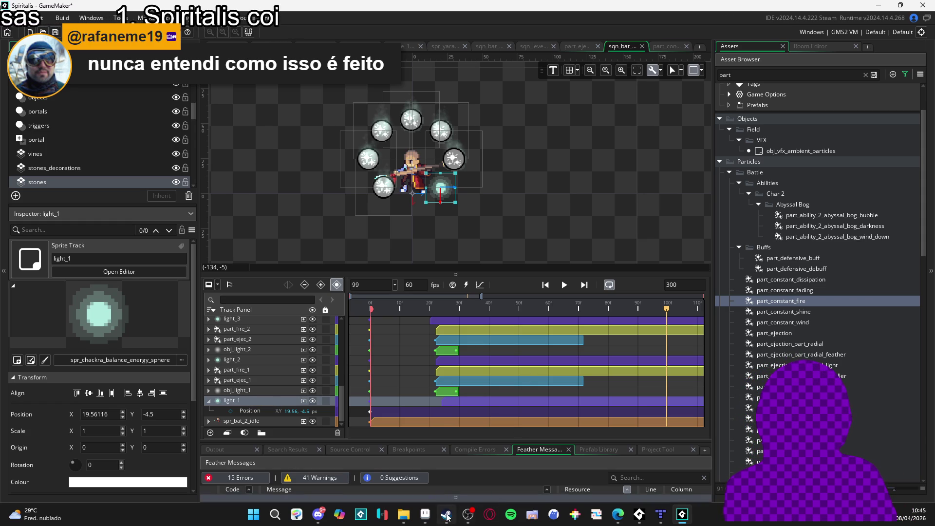
mouse_move(618, 523)
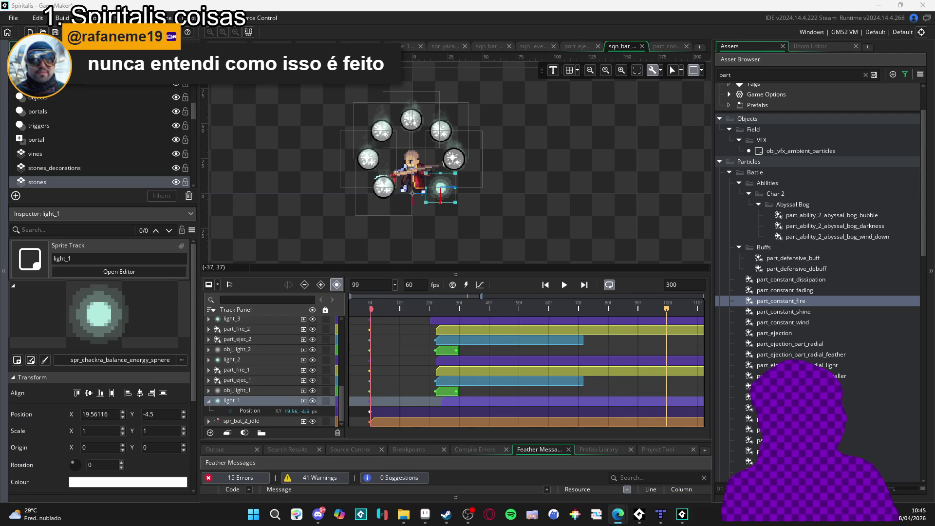
drag(522, 217, 354, 4)
Step: Search Google for 'hytale project architecture' and scroll through the AI overview and results
text(hytale project a)
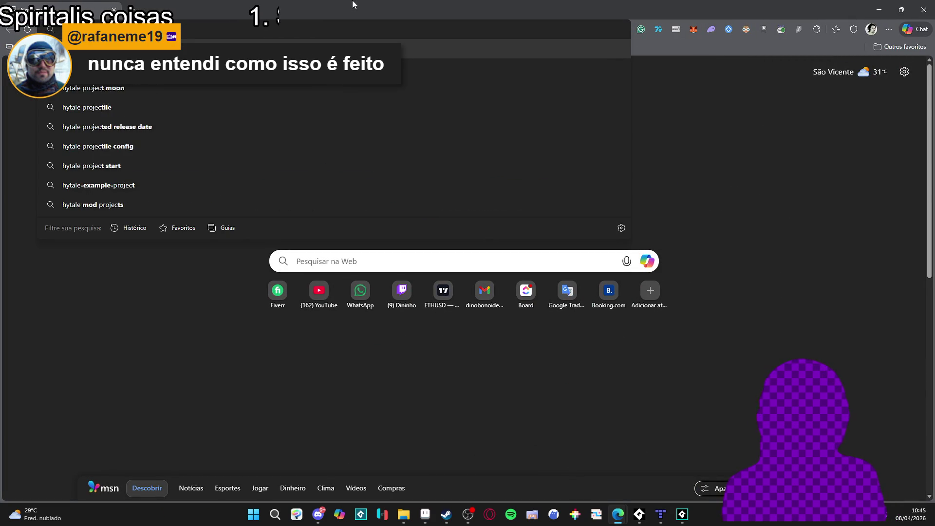
key(BackSpace)
key(BackSpace)
key(BackSpace)
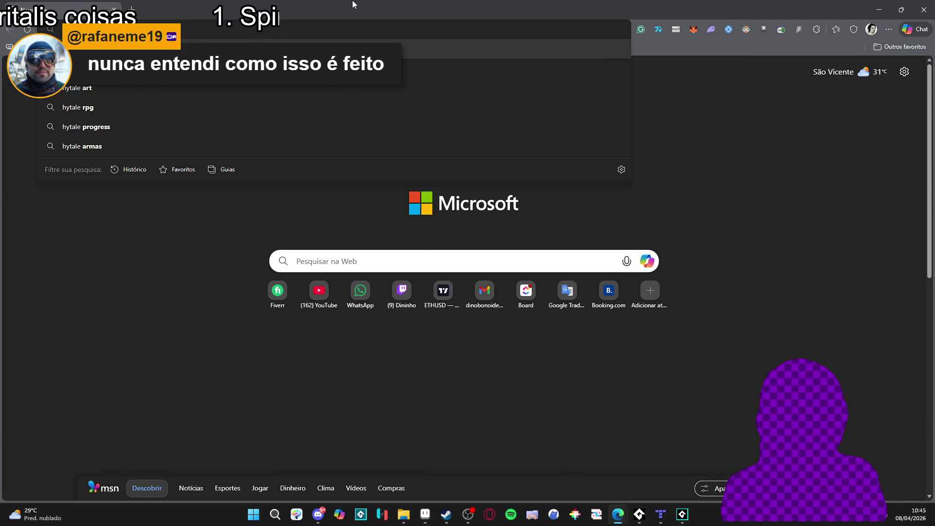
text(project archtecture)
key(Return)
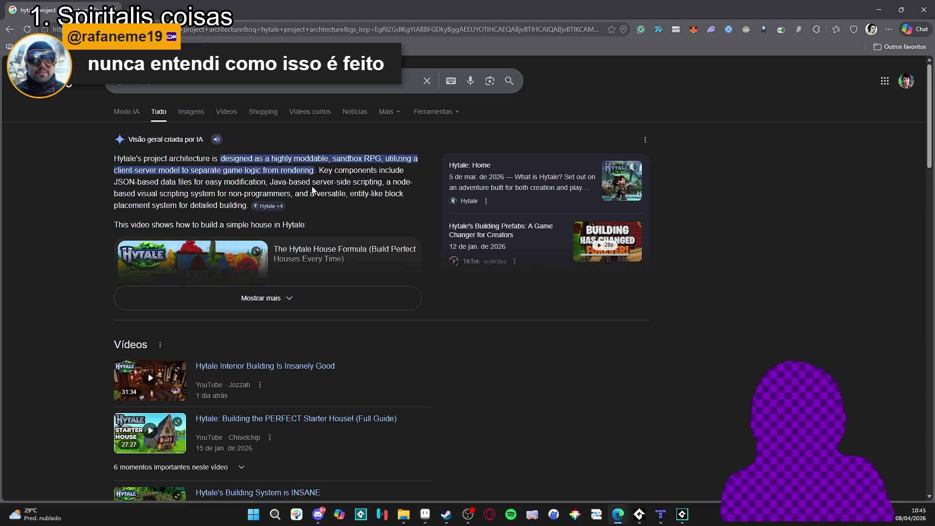
scroll(78, 180, down, 10)
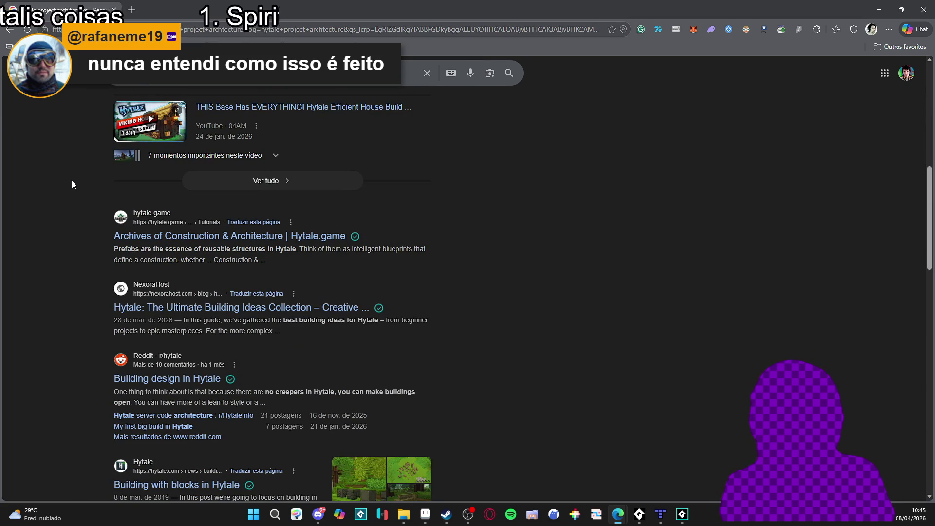
scroll(72, 184, down, 3)
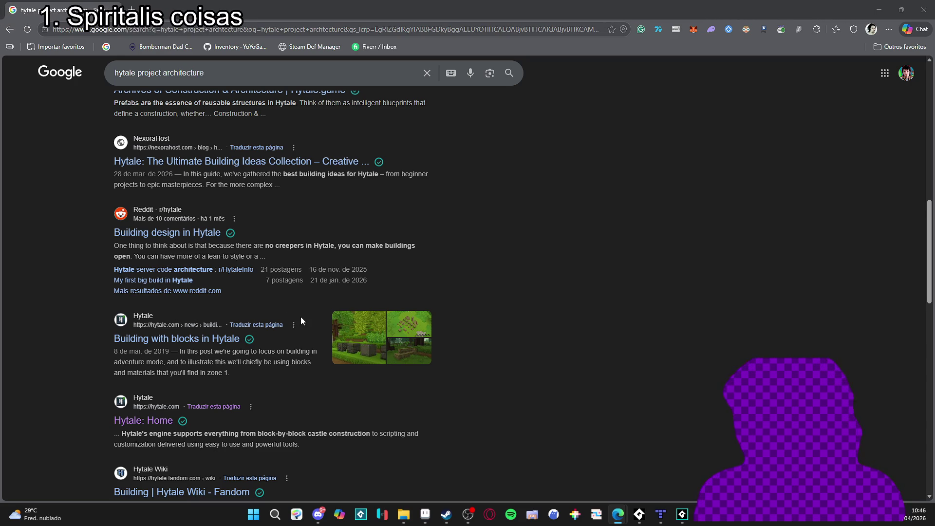
scroll(112, 259, down, 1)
scroll(113, 259, down, 4)
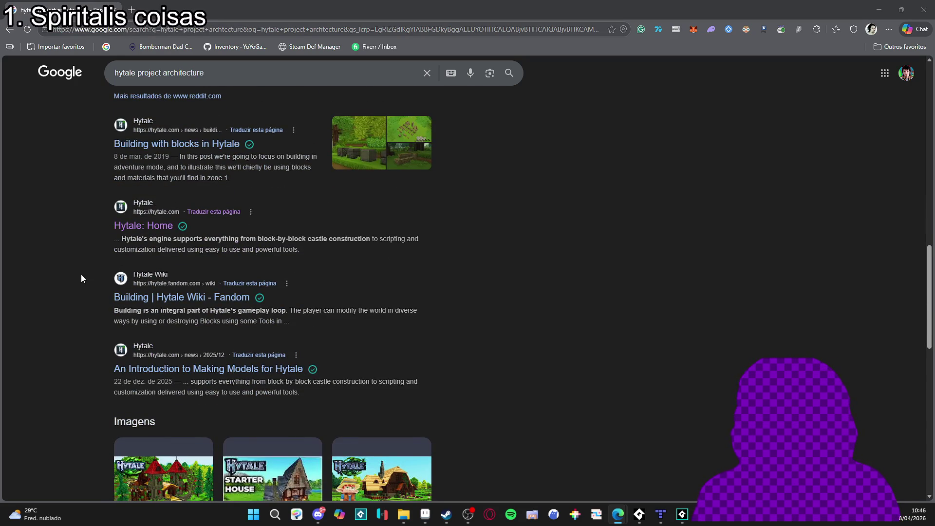
scroll(81, 274, down, 2)
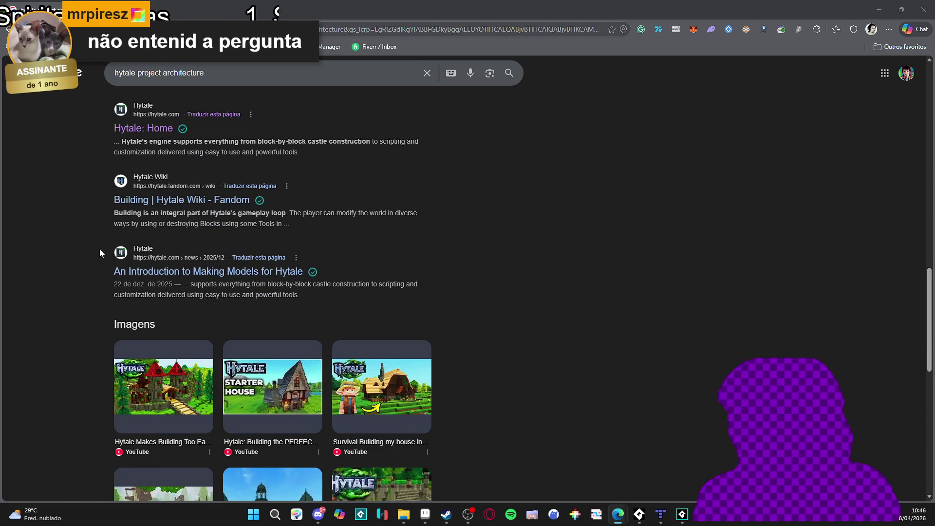
scroll(101, 245, up, 5)
scroll(102, 267, up, 2)
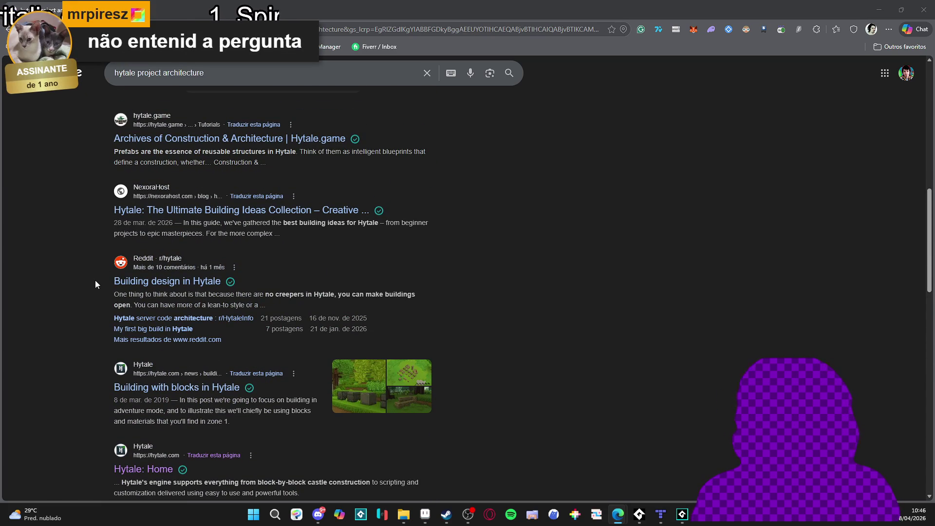
scroll(95, 281, up, 2)
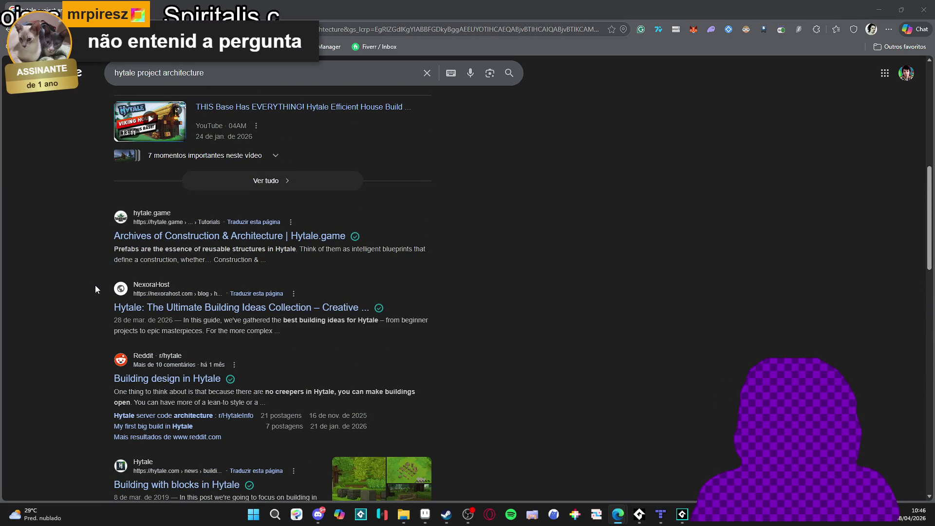
scroll(95, 286, up, 9)
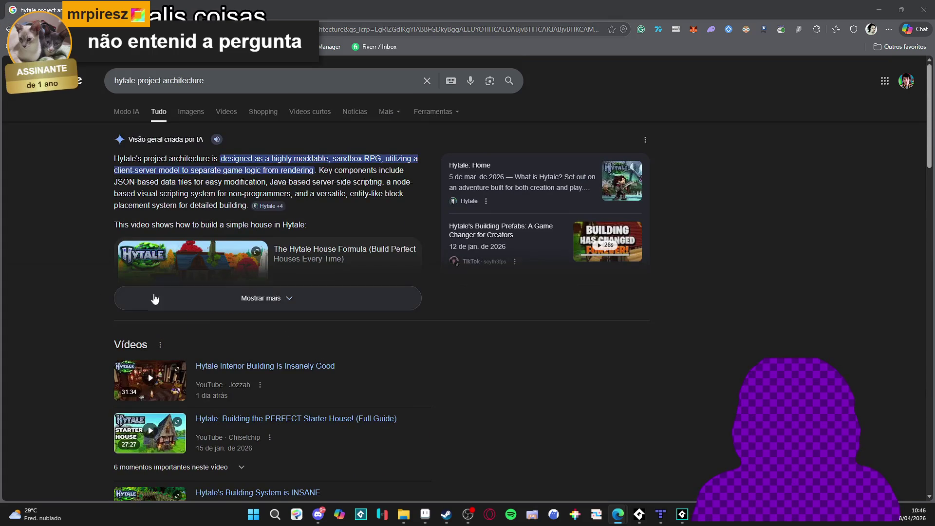
Step: Expand the AI overview via 'Mostrar mais' and read Hytale's client-server, .json and Java features
click(230, 306)
scroll(50, 351, down, 1)
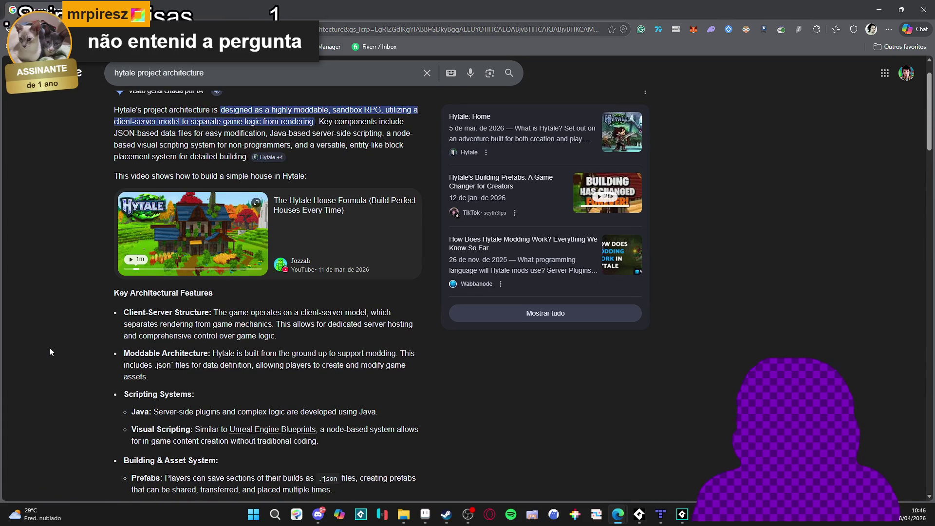
scroll(43, 350, down, 3)
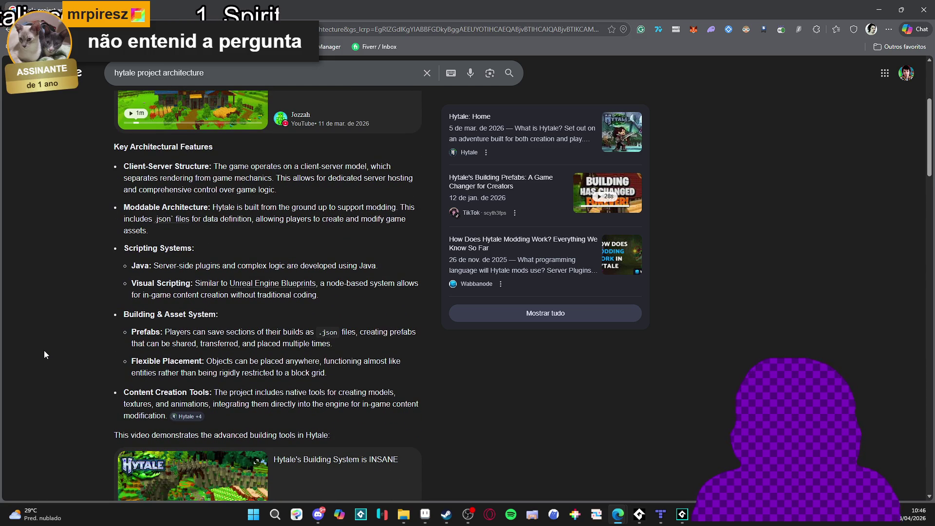
scroll(44, 349, up, 4)
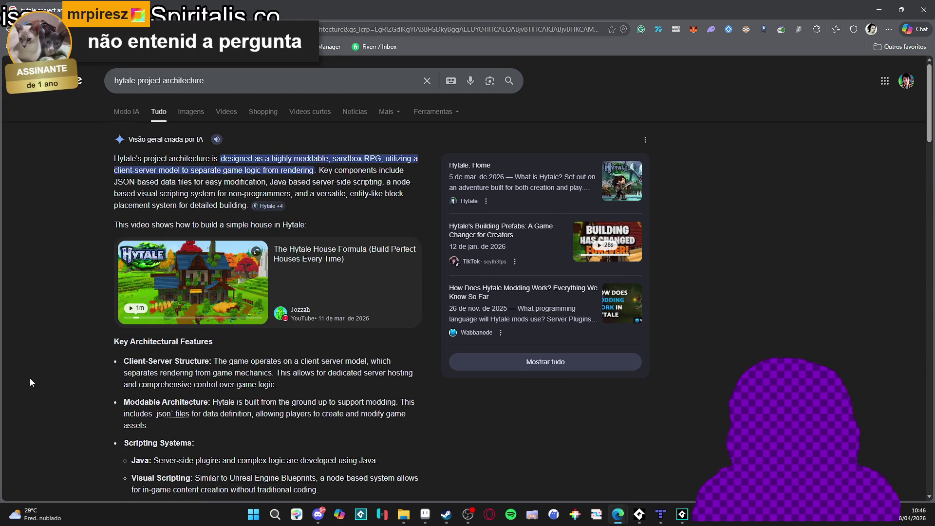
scroll(28, 379, down, 10)
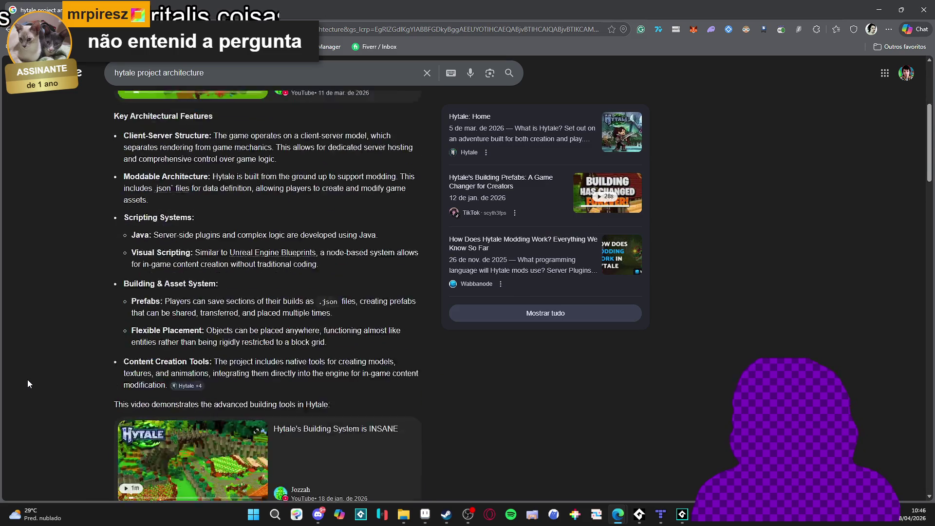
scroll(27, 382, down, 7)
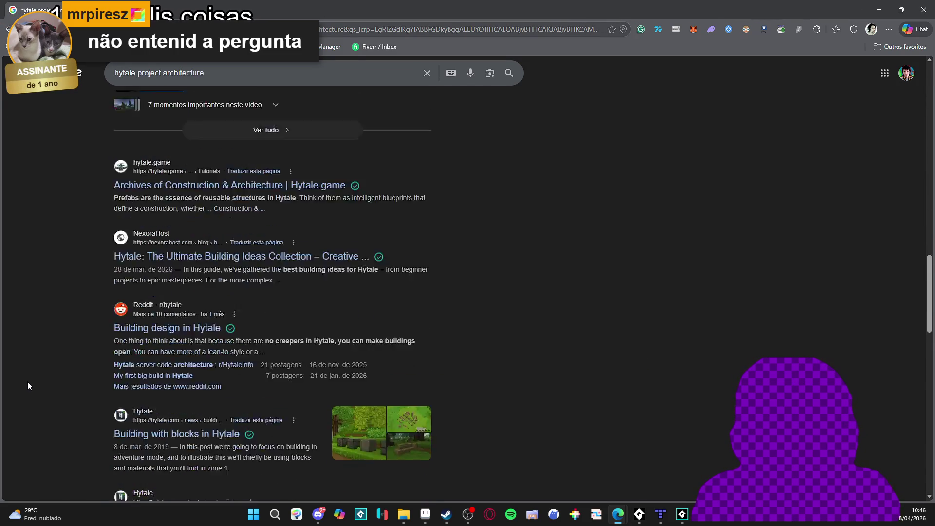
scroll(28, 386, down, 4)
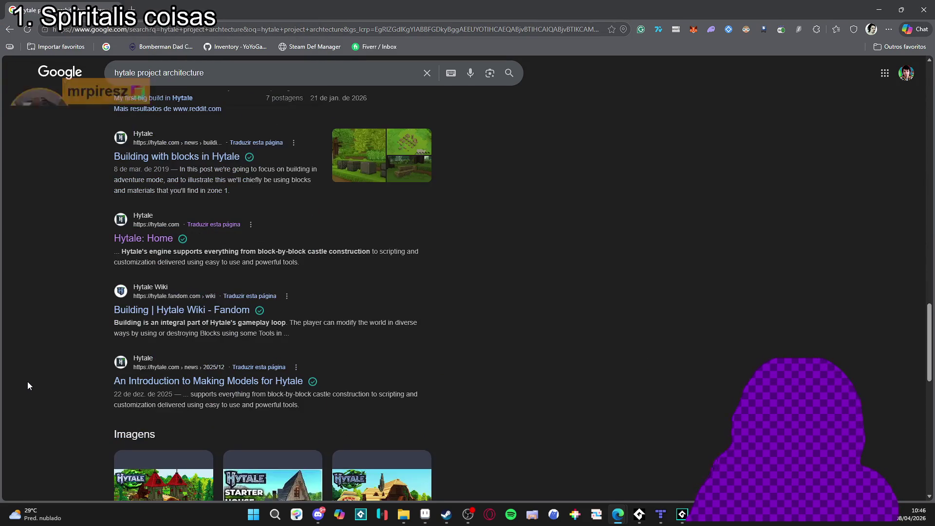
scroll(27, 386, down, 5)
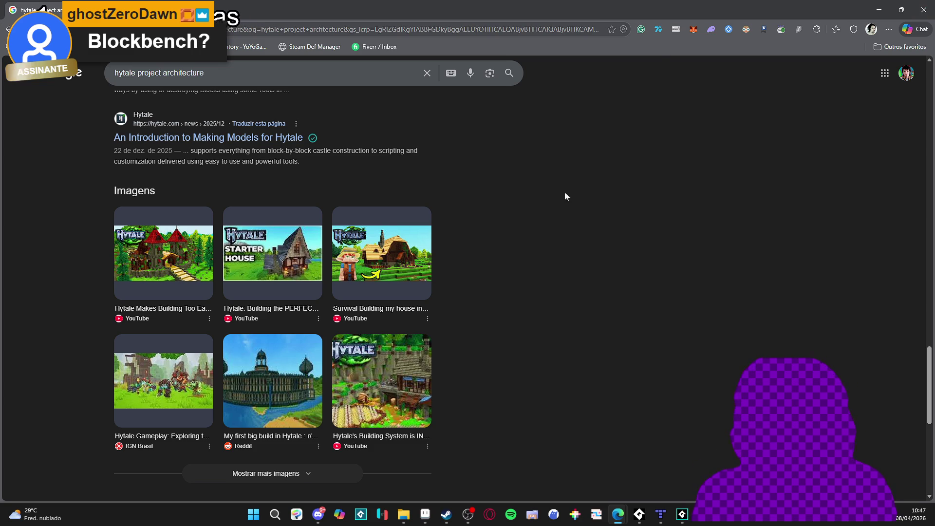
scroll(524, 257, up, 20)
scroll(431, 274, up, 5)
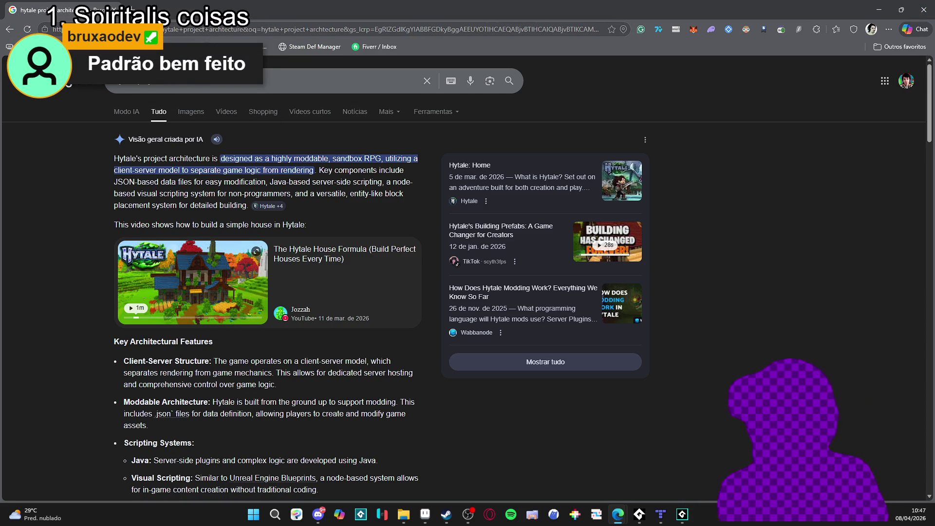
Step: Add 'name' to the search query, search again and expand the new AI overview
click(227, 80)
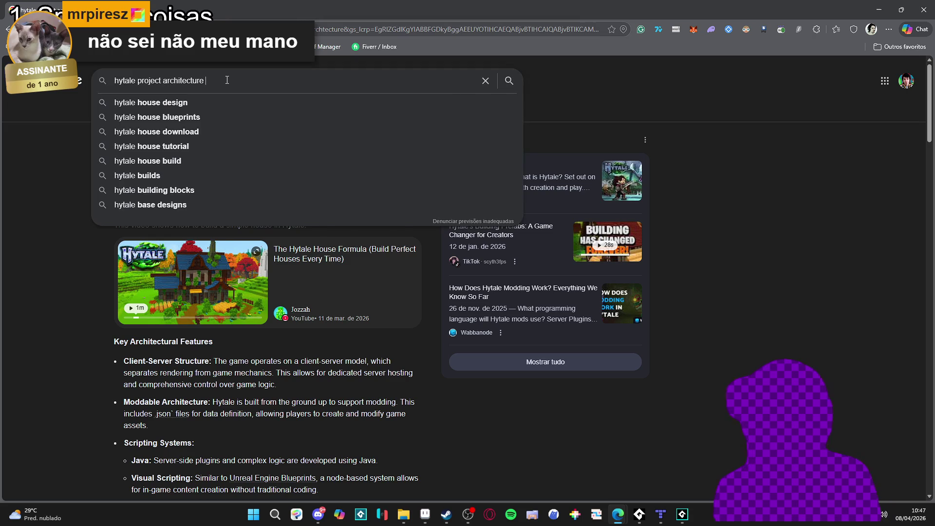
text(na)
key(BackSpace)
text(name)
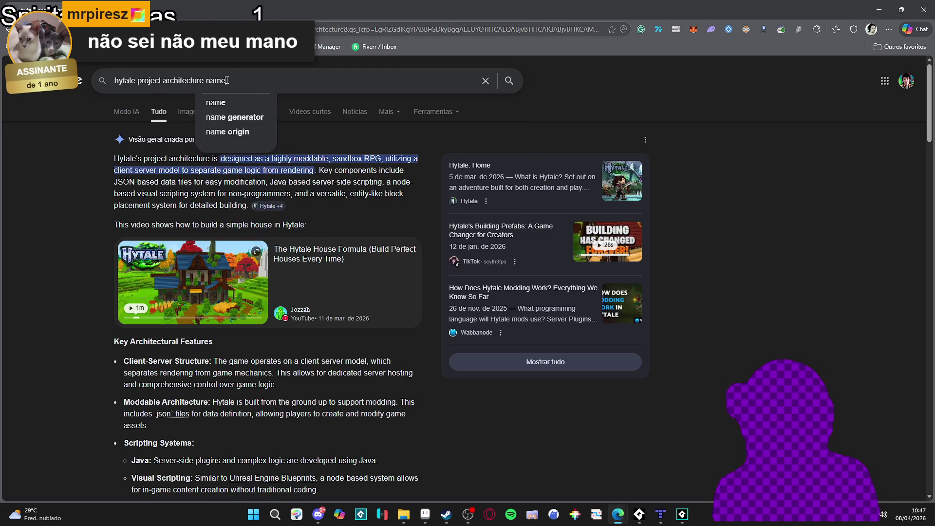
key(Return)
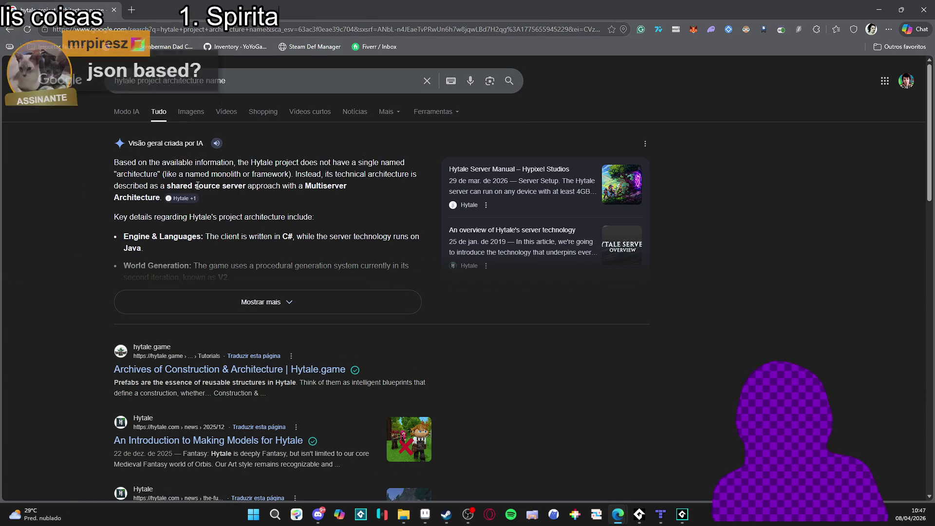
click(286, 303)
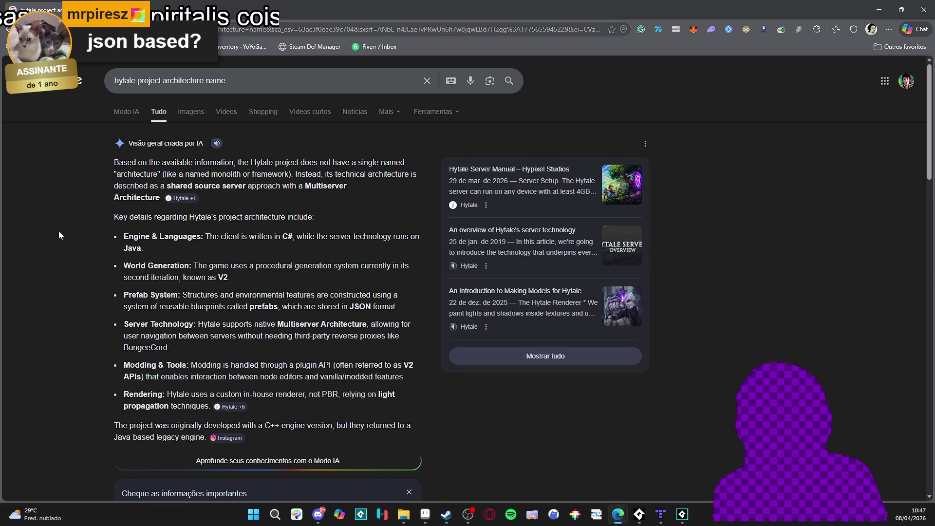
scroll(58, 231, down, 5)
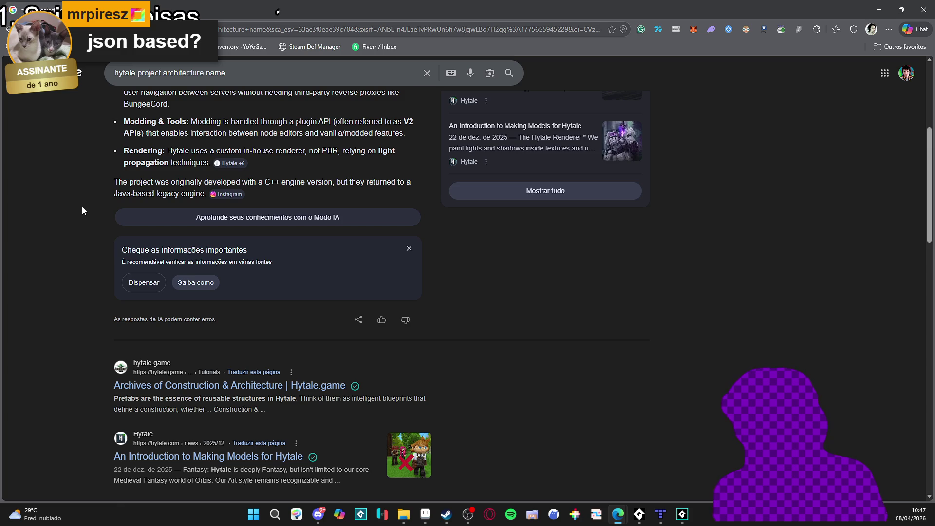
scroll(83, 210, down, 1)
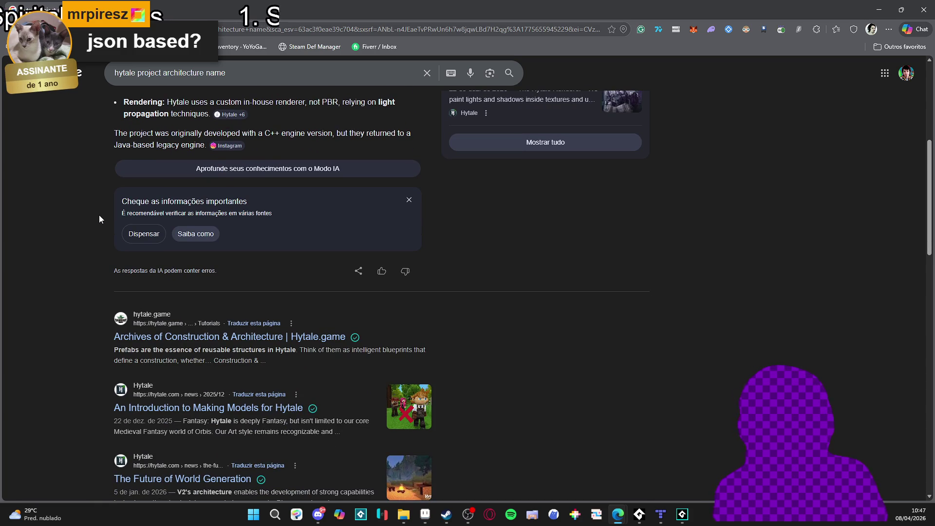
scroll(99, 218, down, 3)
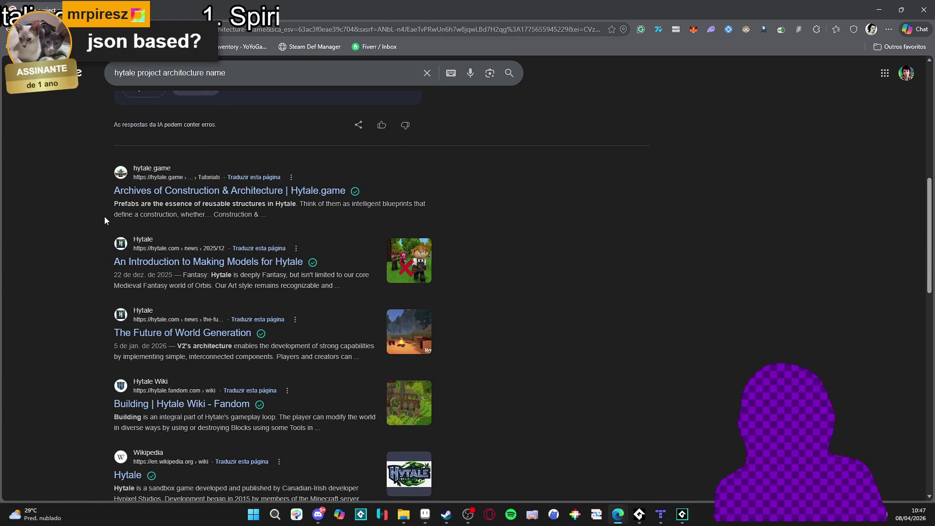
scroll(109, 222, up, 10)
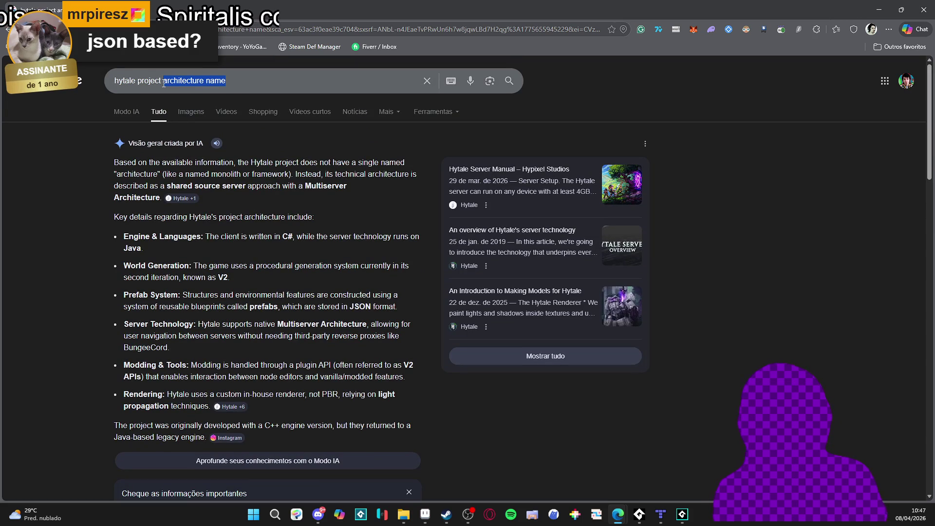
Step: Search for 'hytale project pattern name' and scroll through the results
text(pattern name)
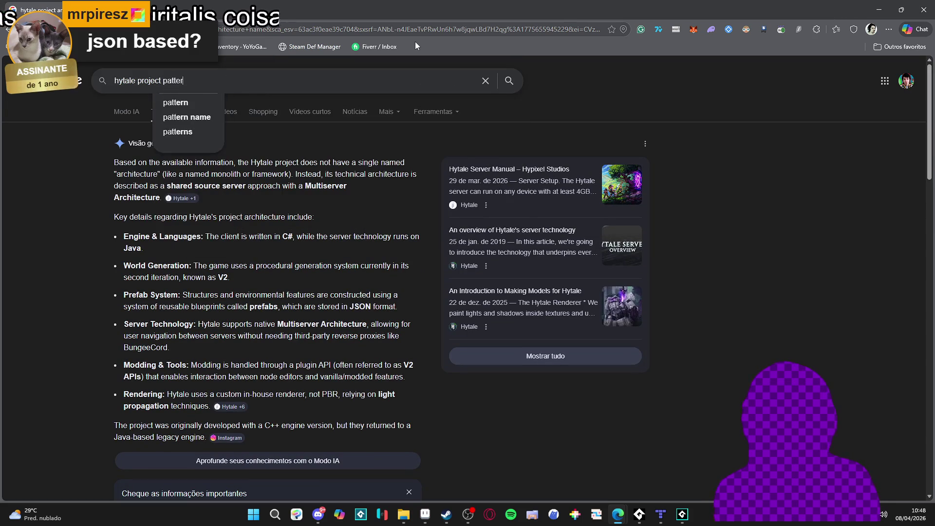
key(Return)
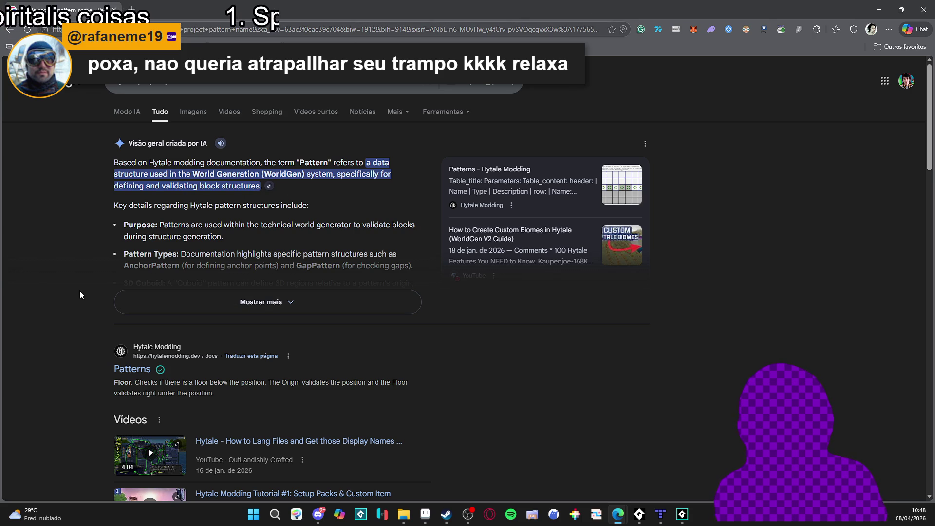
scroll(80, 291, down, 4)
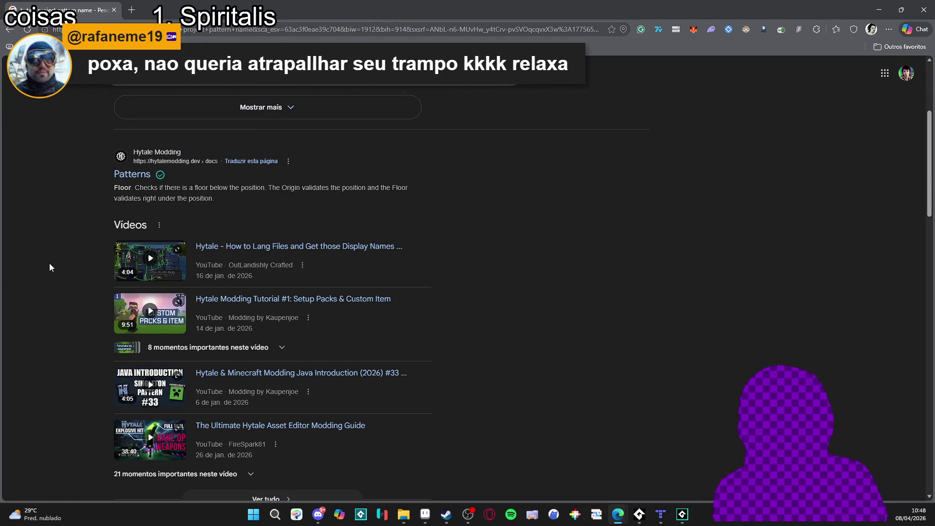
scroll(50, 267, down, 4)
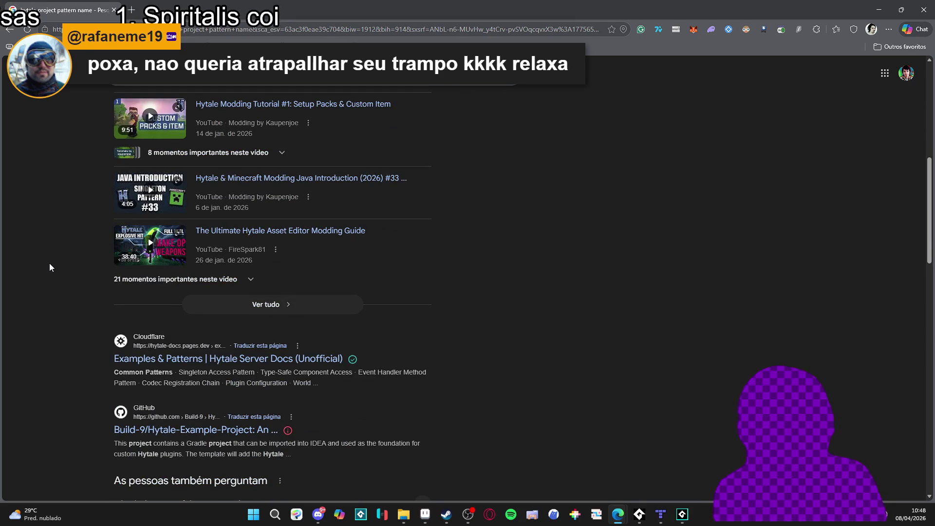
scroll(51, 267, down, 4)
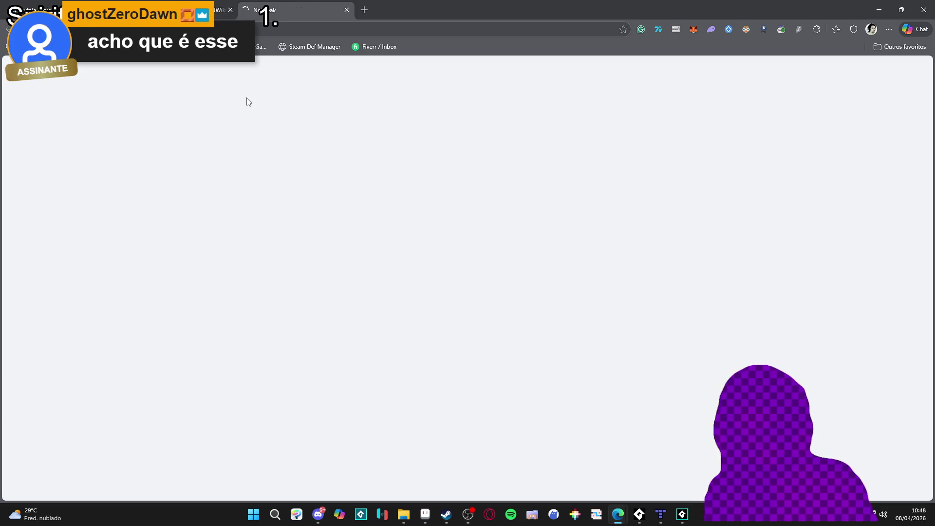
Step: Return to the HytaleModWikiBot repository page and scroll through its README
scroll(190, 226, down, 5)
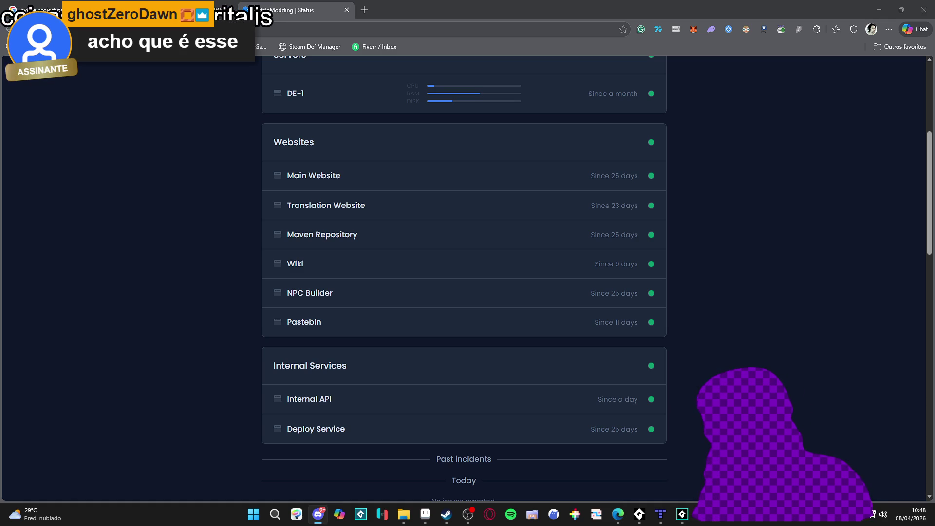
key(alt+Left)
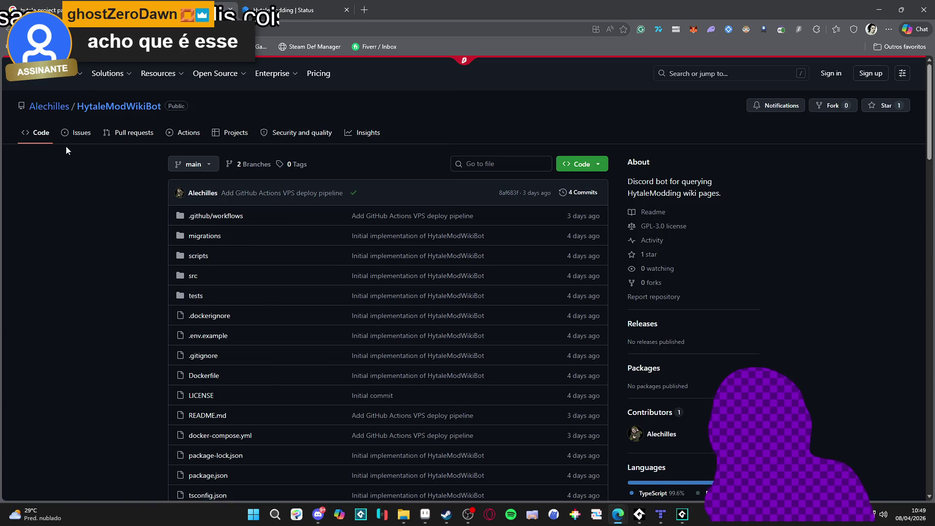
scroll(90, 200, down, 10)
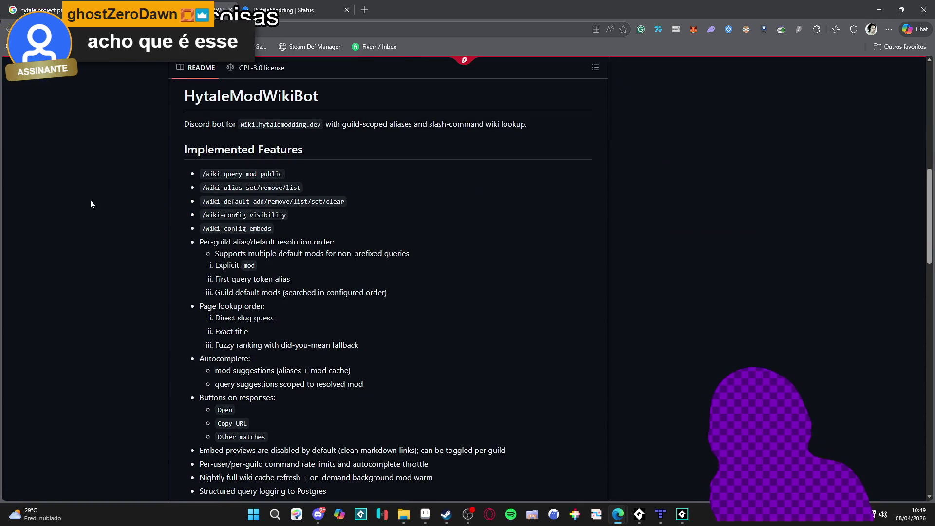
scroll(90, 199, up, 10)
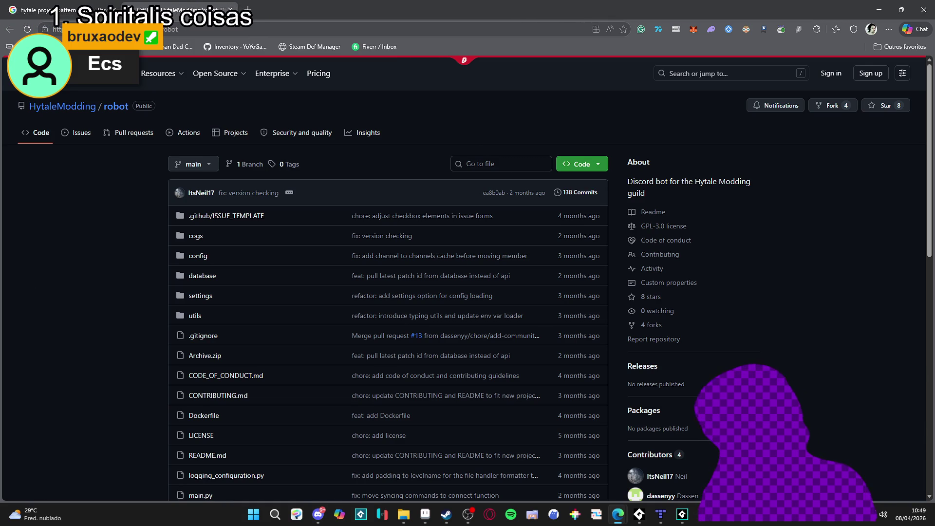
Step: Search Google for 'ecs architecture' from the address bar
click(211, 34)
text(ecs a)
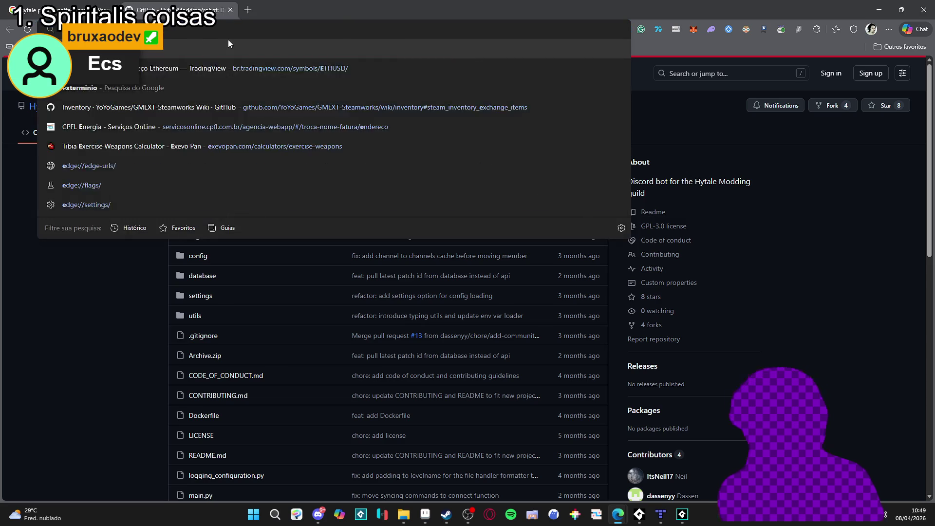
text(r)
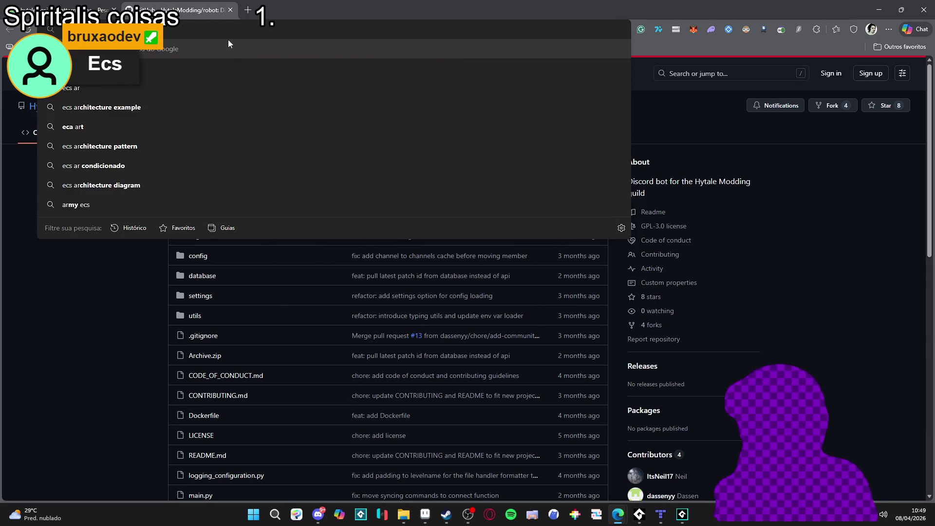
key(Return)
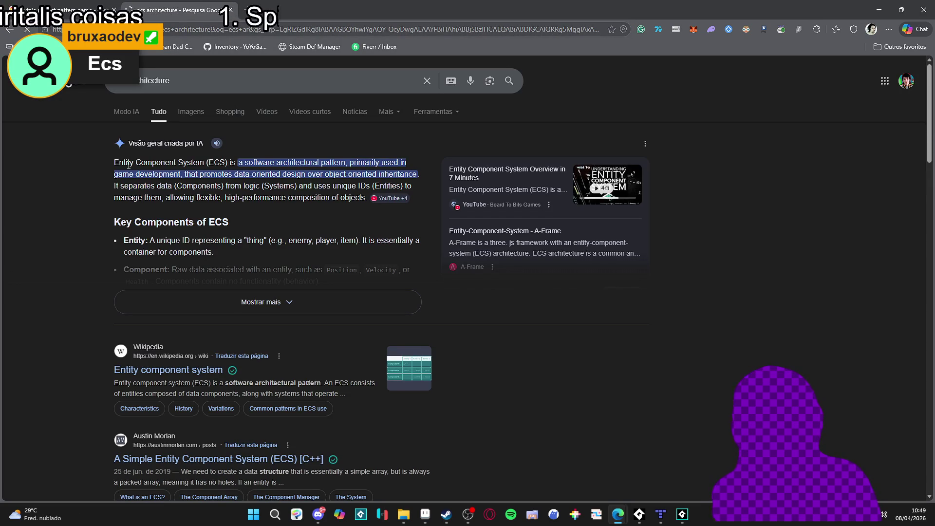
Step: Read the expanded AI overview of ECS, then close the results and return to GameMaker
double_click(153, 162)
double_click(197, 162)
triple_click(197, 162)
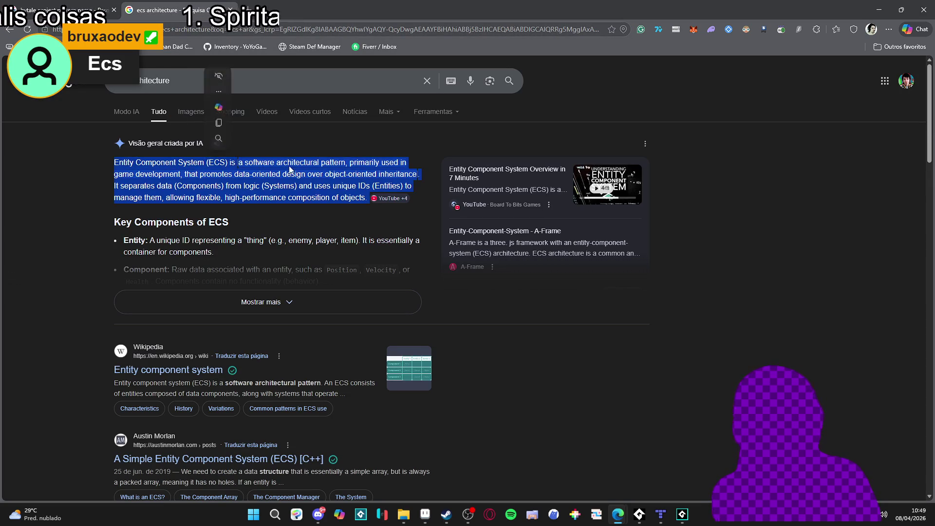
click(149, 169)
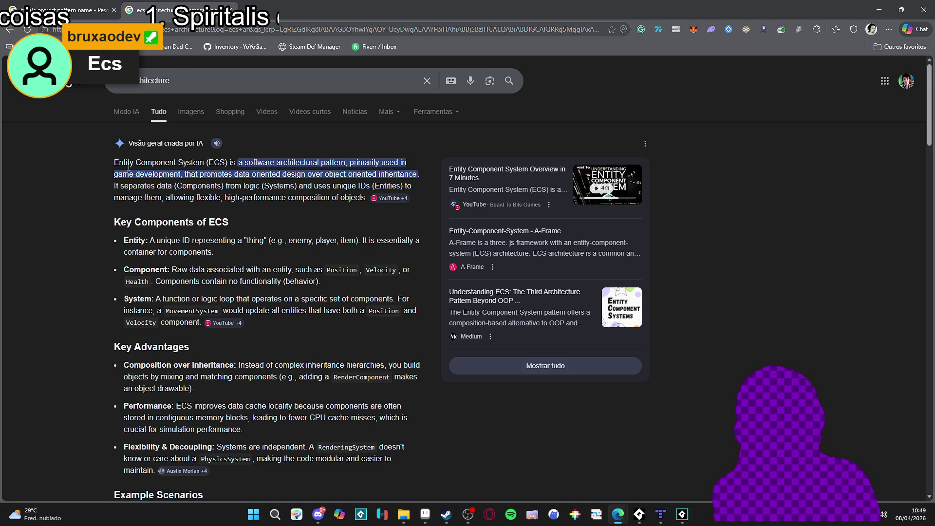
drag(115, 162, 124, 162)
click(344, 173)
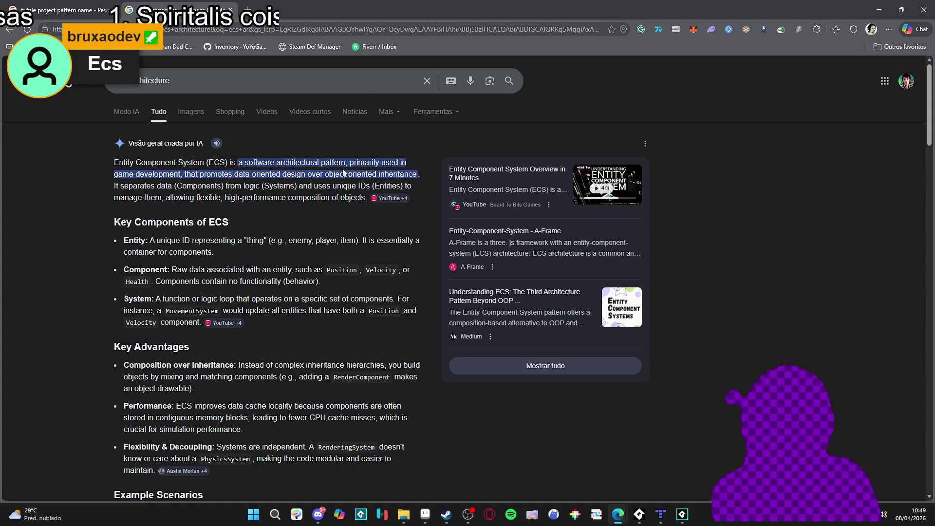
drag(116, 165, 367, 197)
click(349, 194)
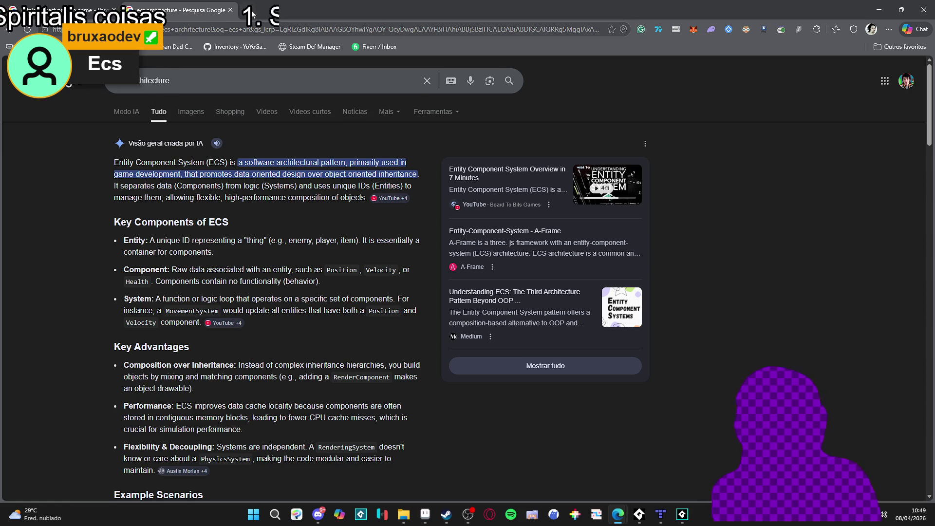
click(230, 10)
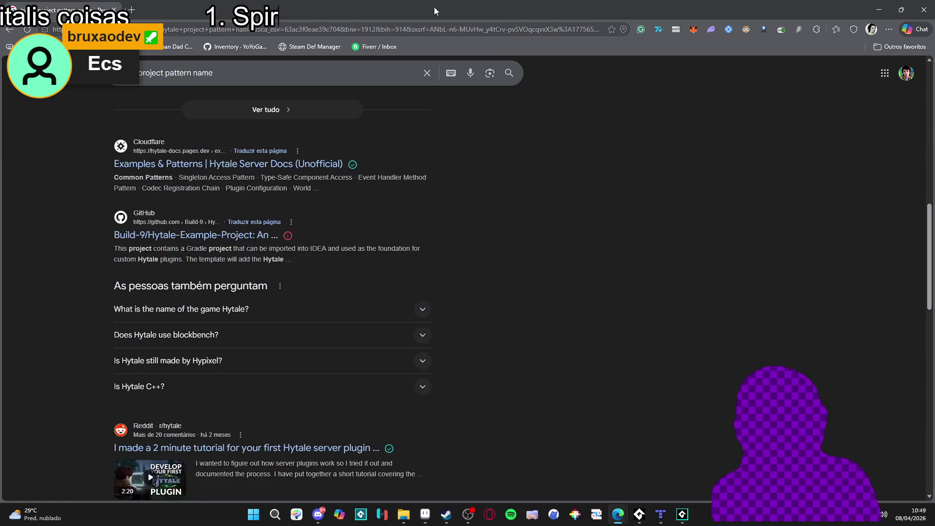
key(alt+Tab)
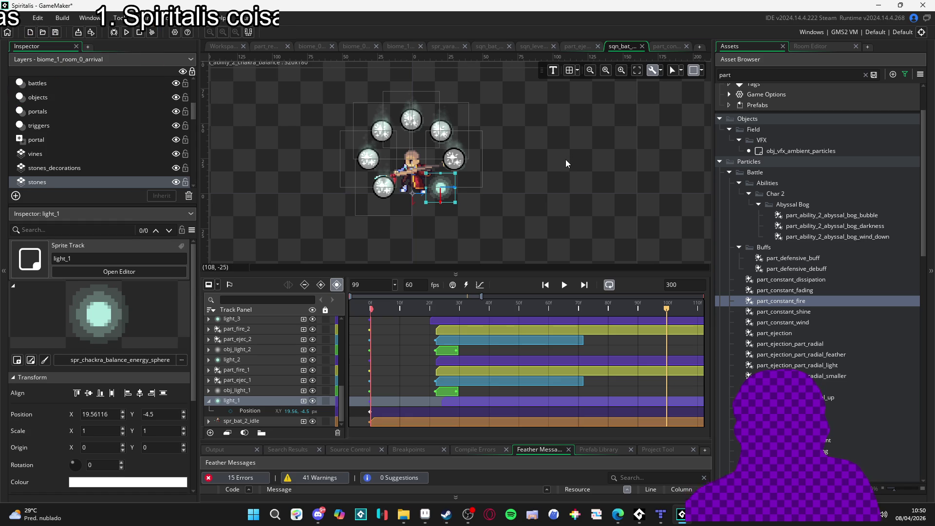
Step: Play the stone-ring sequence from the start, stop at frame 79, and select the light_1 track
click(527, 189)
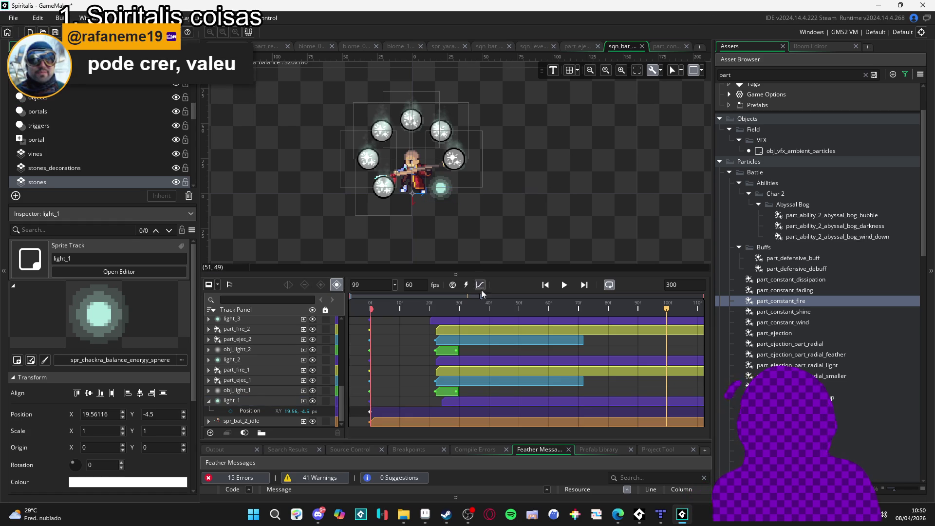
key(space)
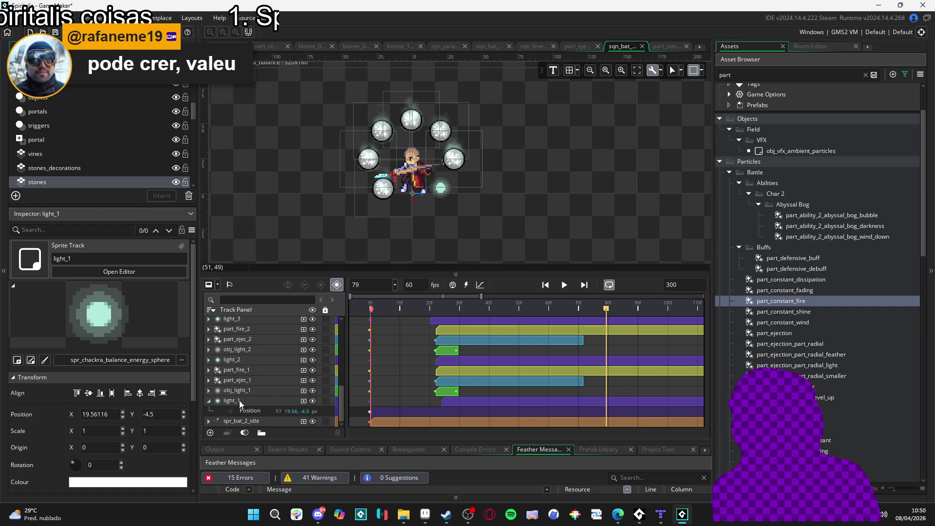
click(210, 402)
click(235, 422)
click(228, 413)
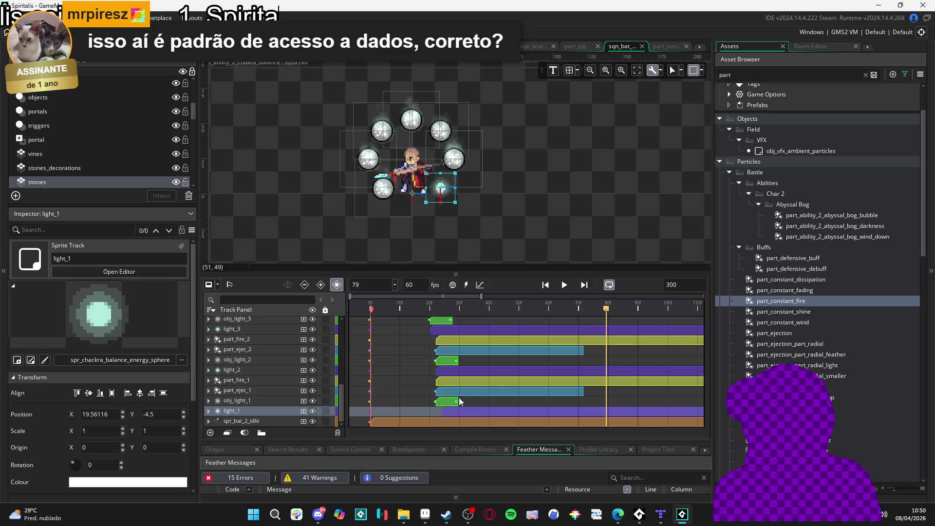
click(444, 402)
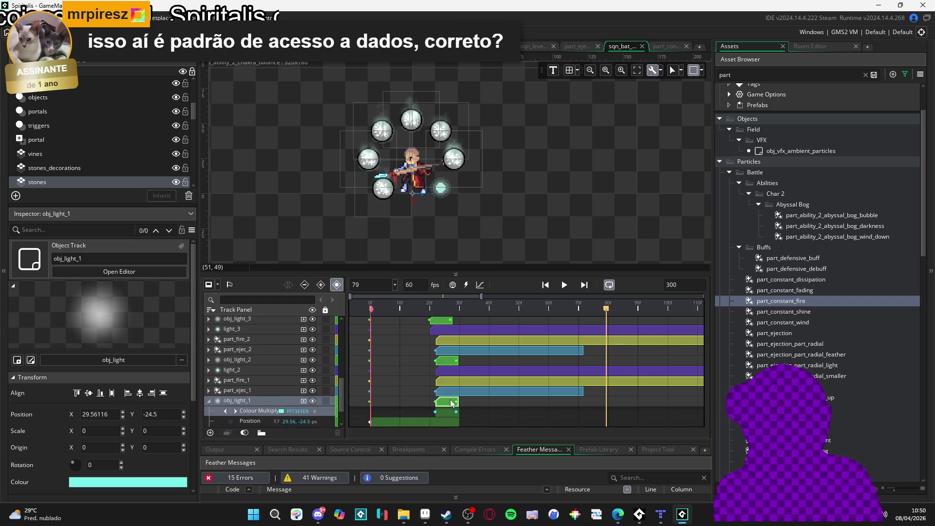
double_click(456, 401)
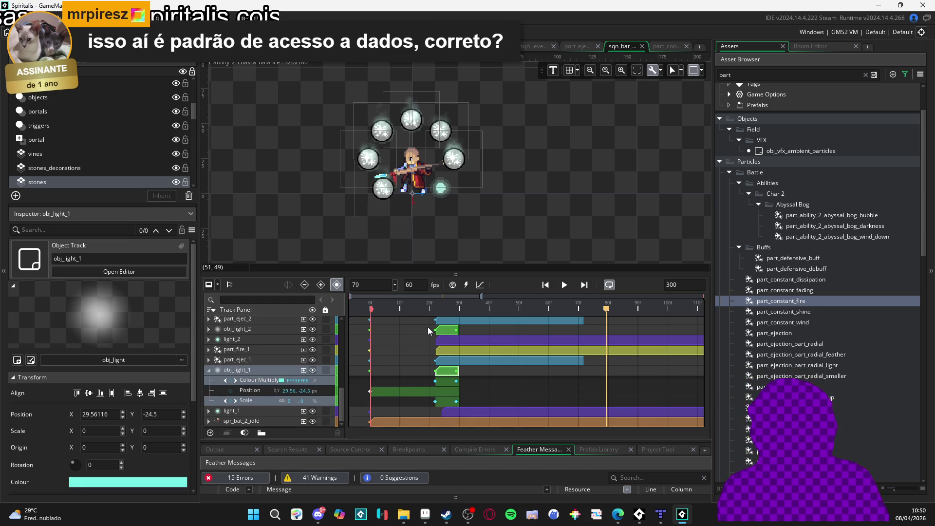
double_click(453, 361)
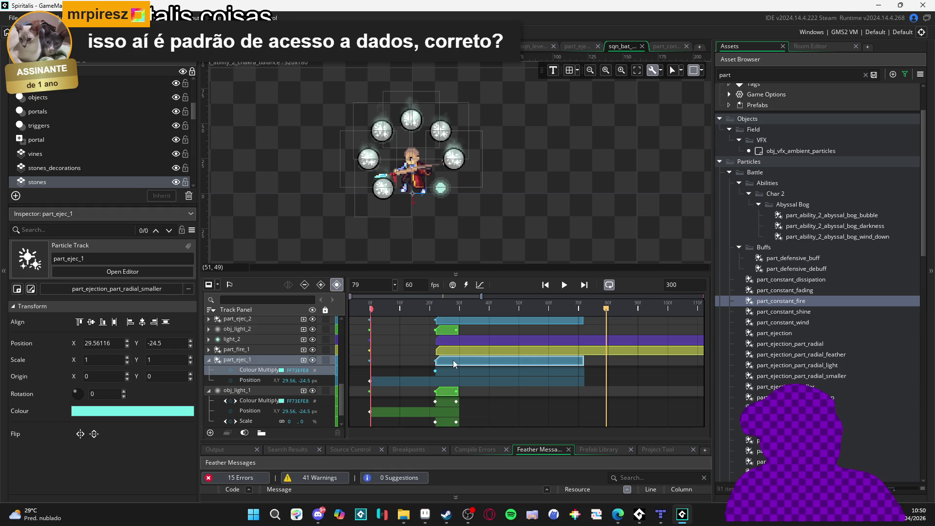
scroll(453, 365, down, 1)
drag(446, 377, 454, 377)
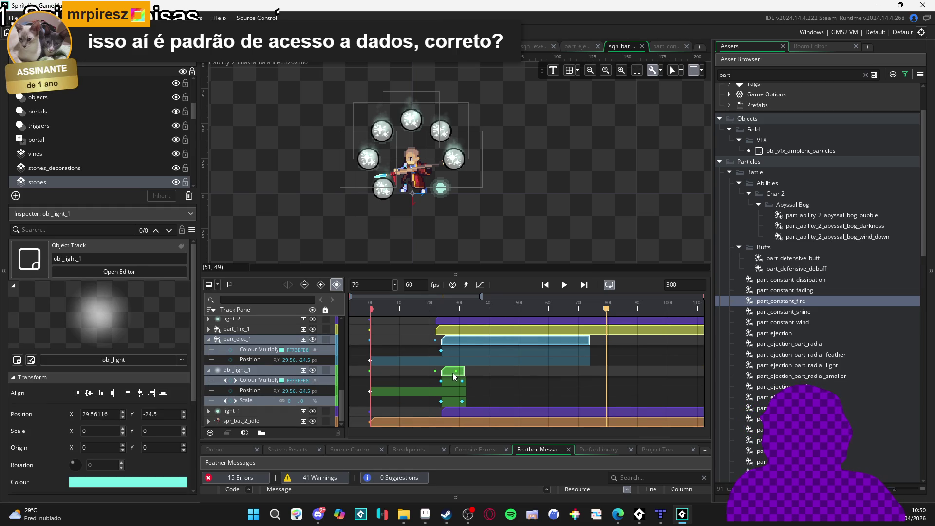
drag(454, 337, 449, 338)
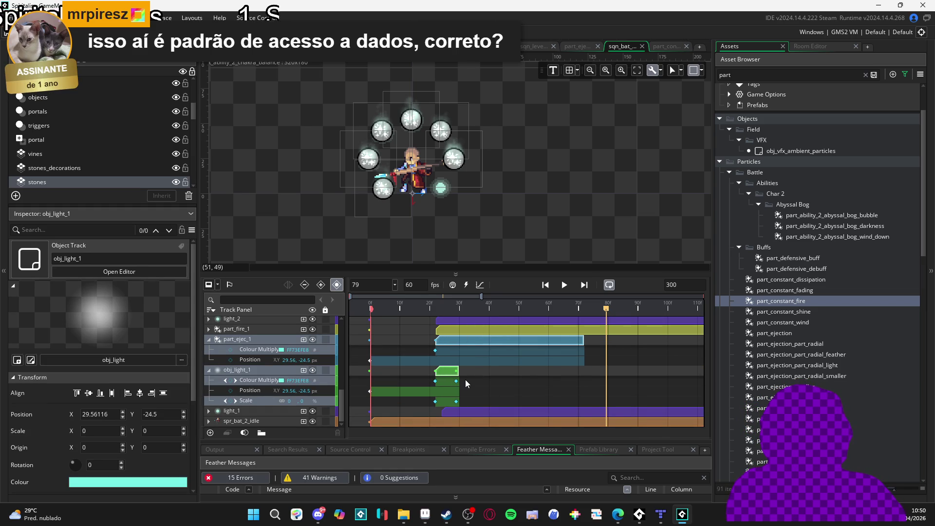
click(238, 413)
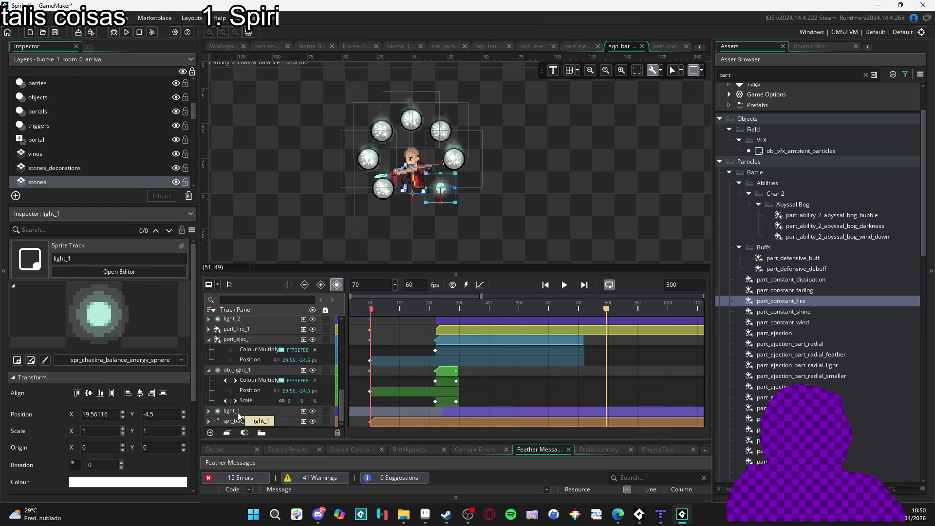
click(208, 411)
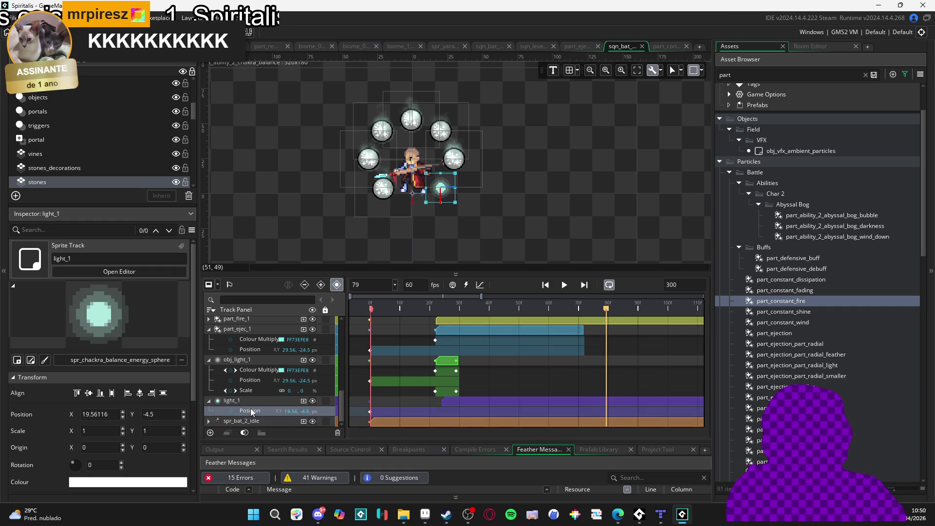
click(238, 329)
click(238, 360)
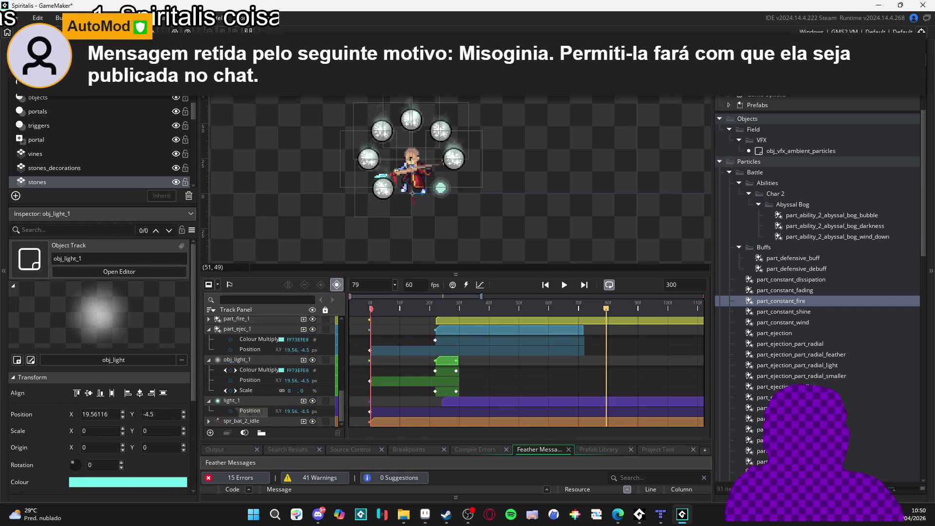
click(239, 402)
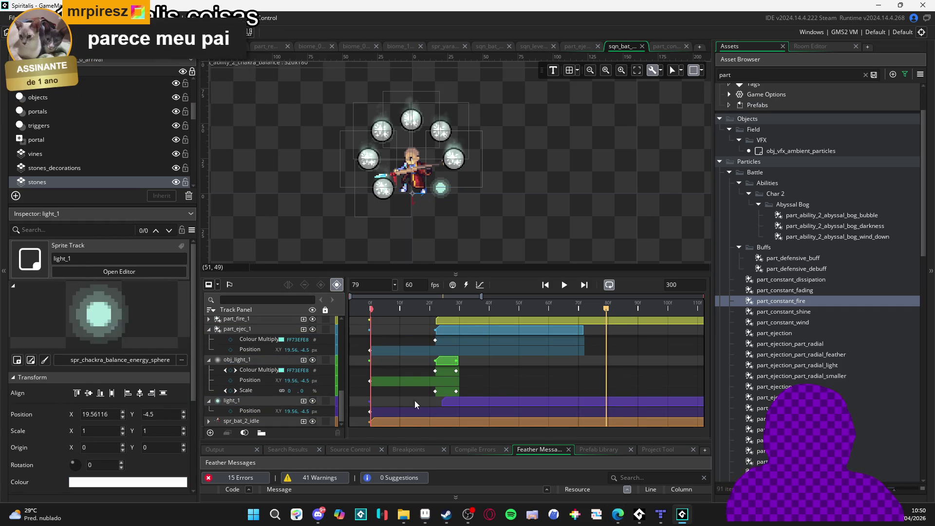
scroll(455, 357, down, 2)
scroll(455, 357, up, 2)
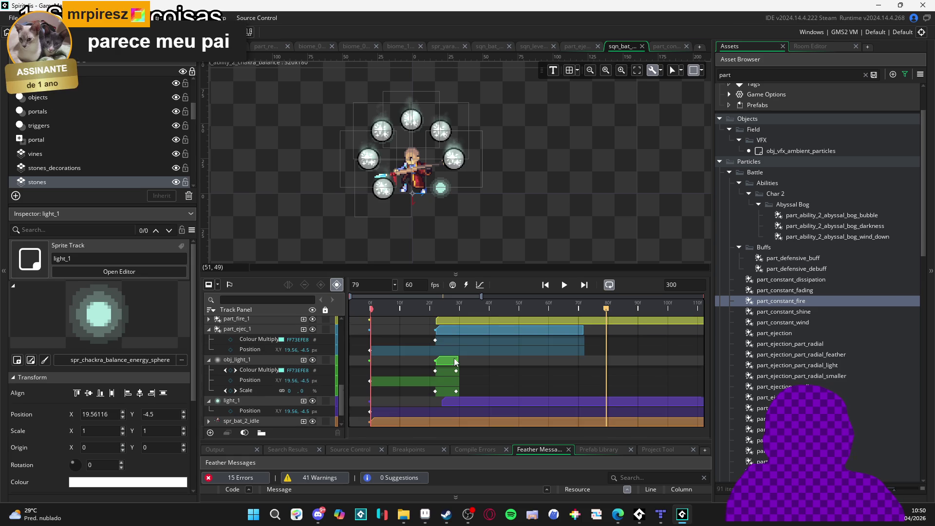
click(484, 330)
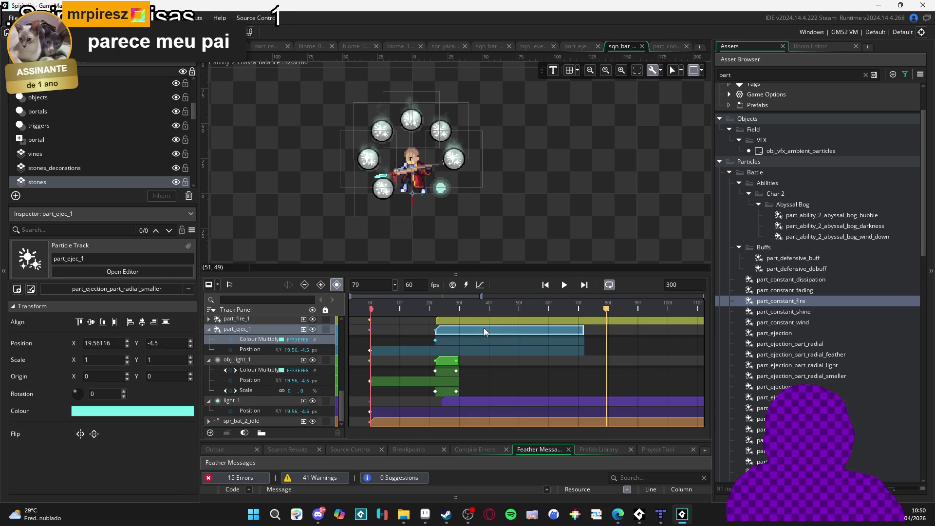
ctrl+click(447, 361)
drag(446, 361, 451, 363)
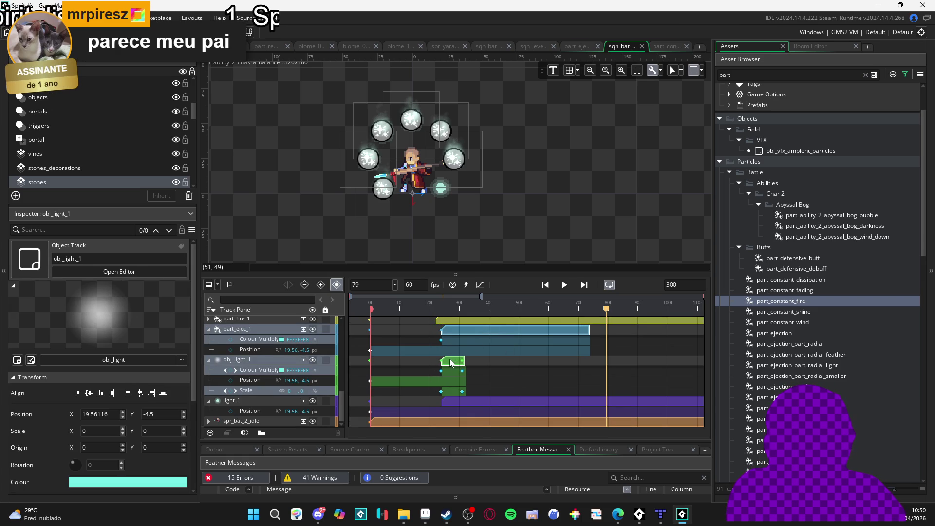
click(209, 330)
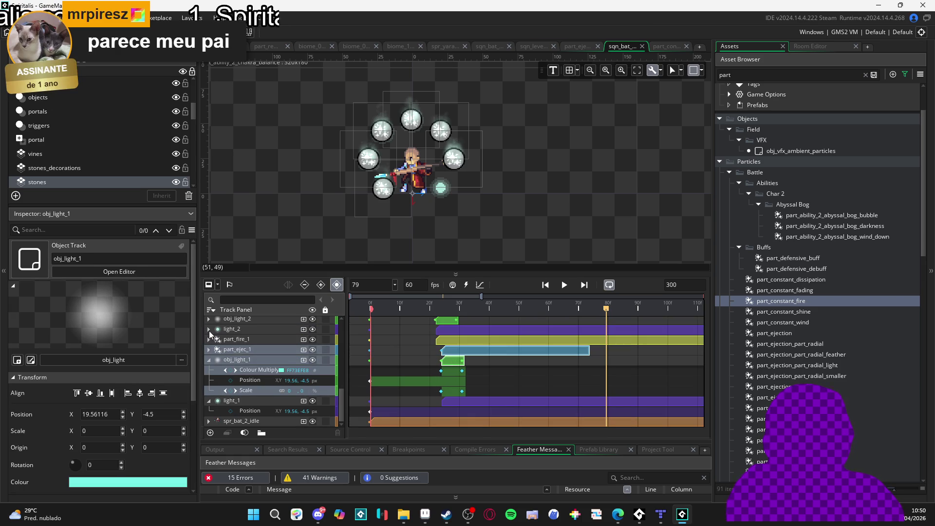
click(209, 360)
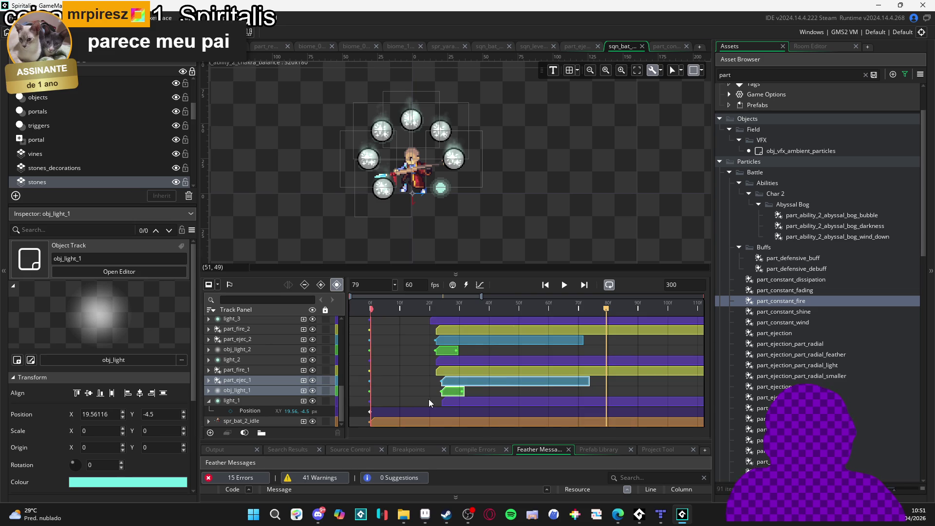
click(397, 396)
key(space)
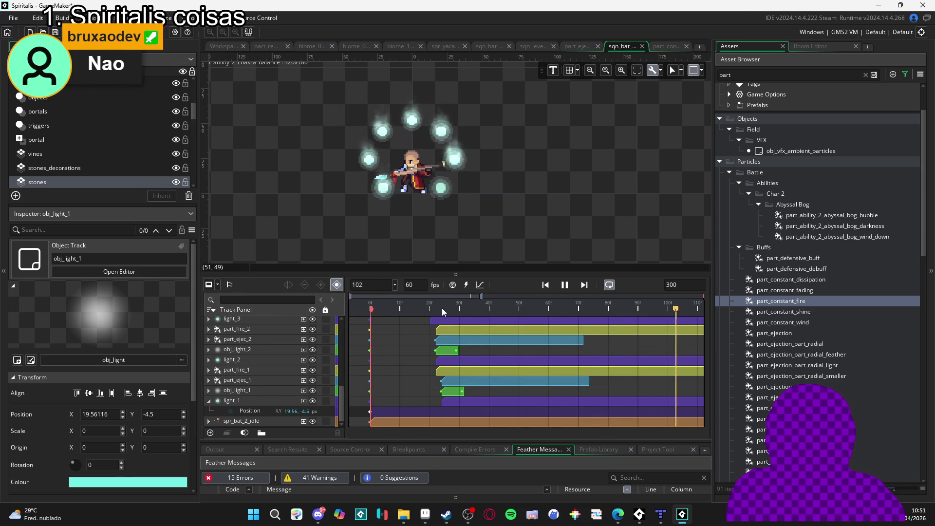
key(space)
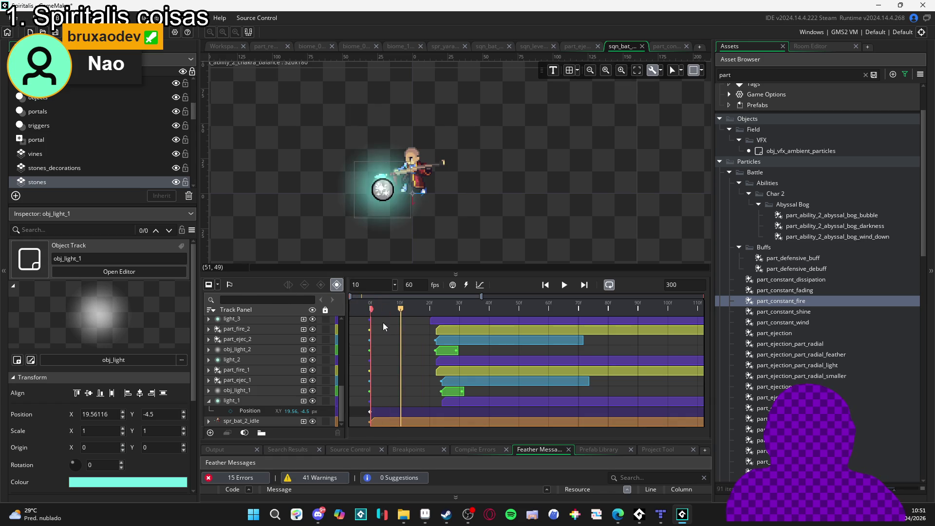
key(space)
key(space)
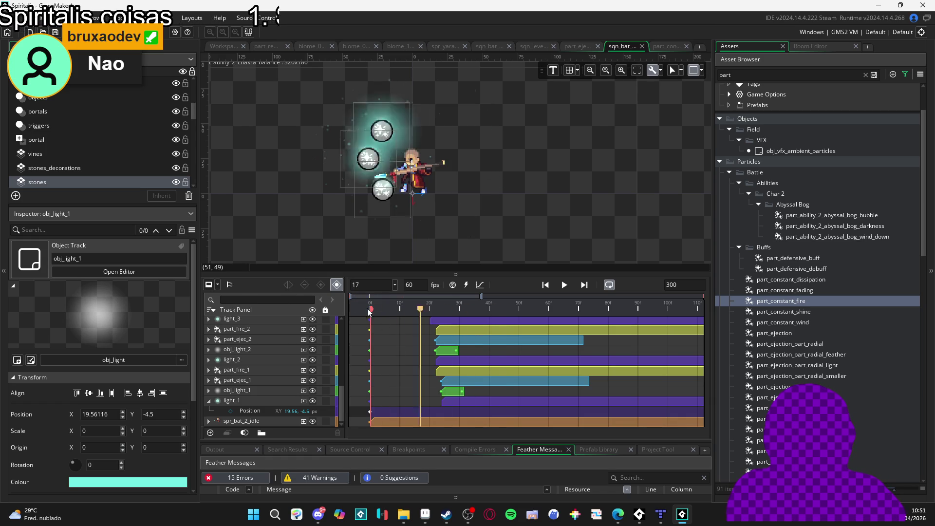
key(space)
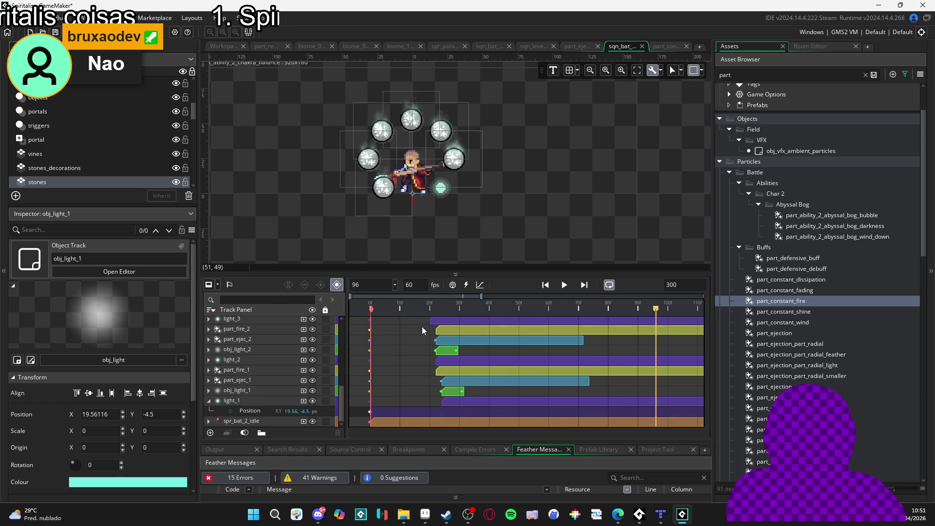
click(250, 370)
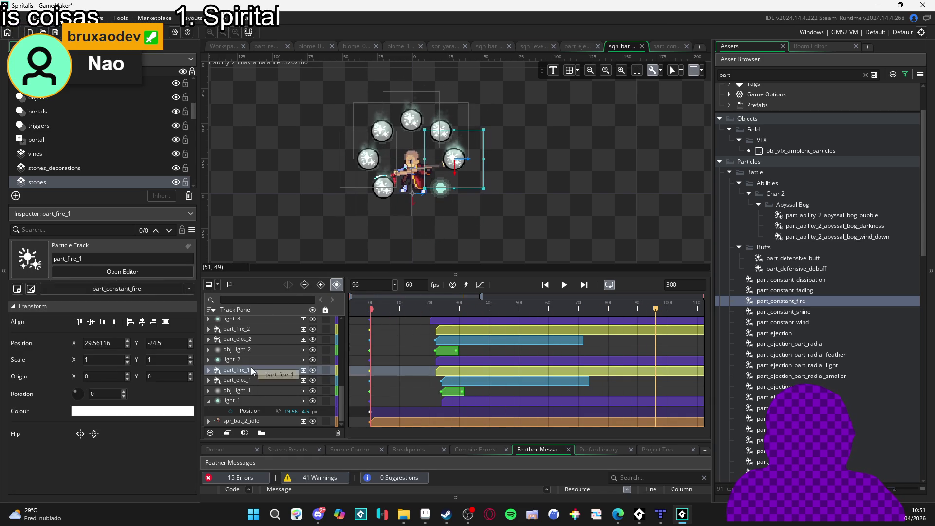
key(Escape)
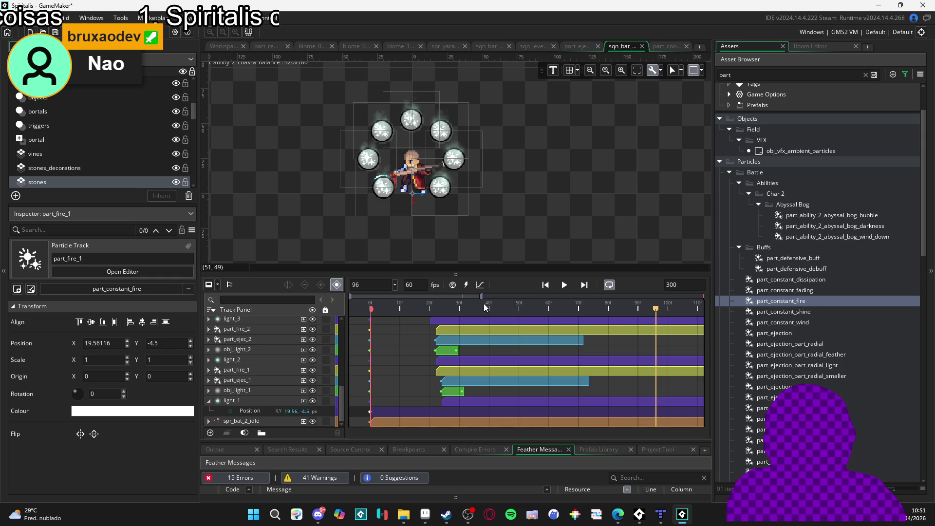
key(space)
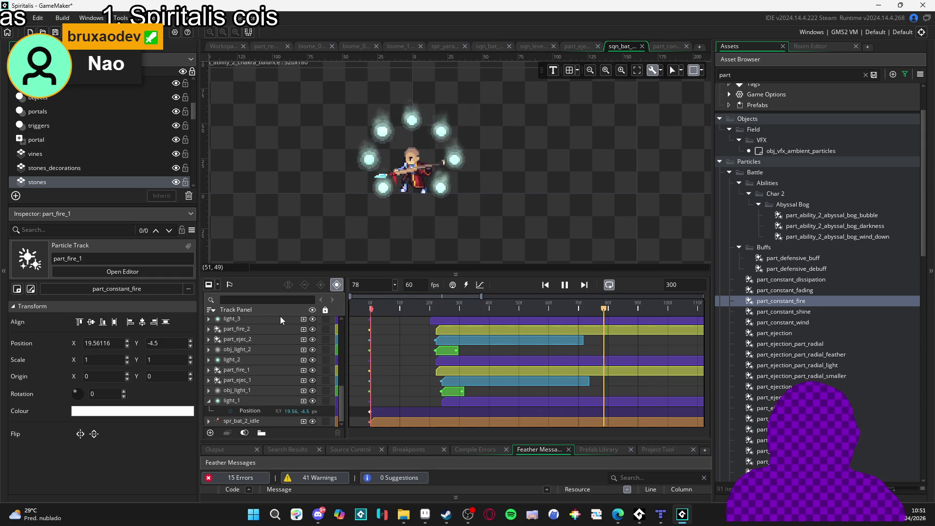
key(space)
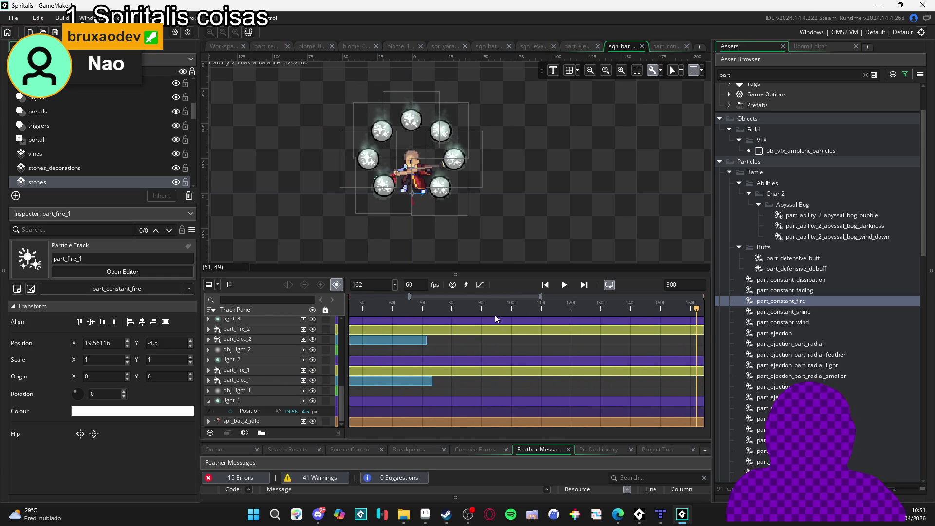
key(Home)
key(space)
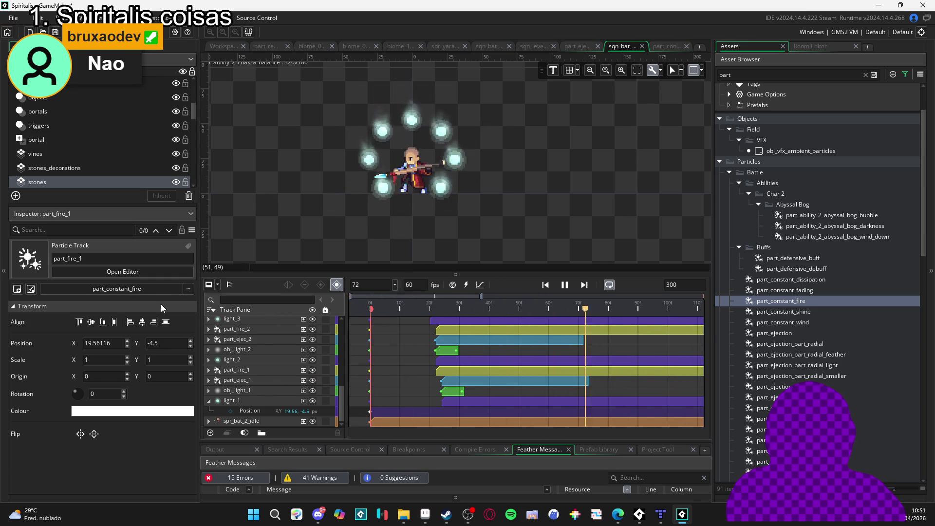
key(space)
key(Home)
key(space)
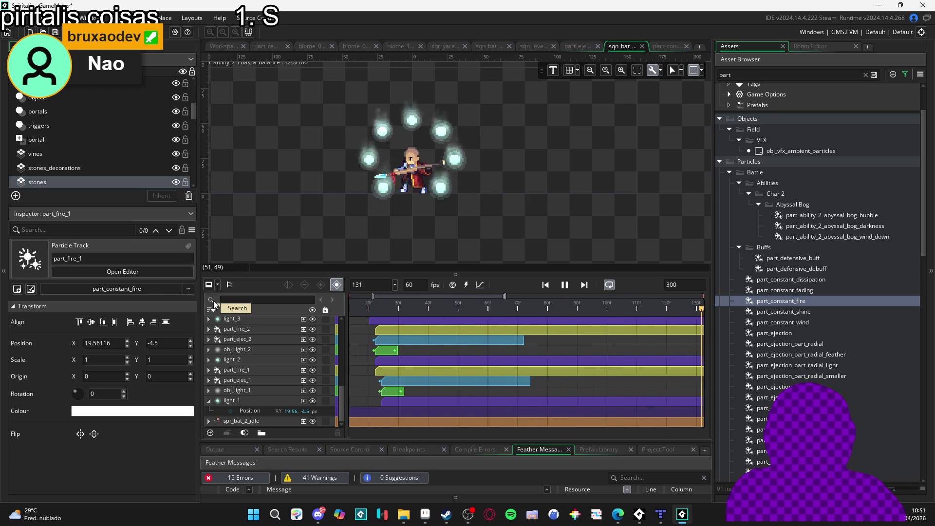
key(space)
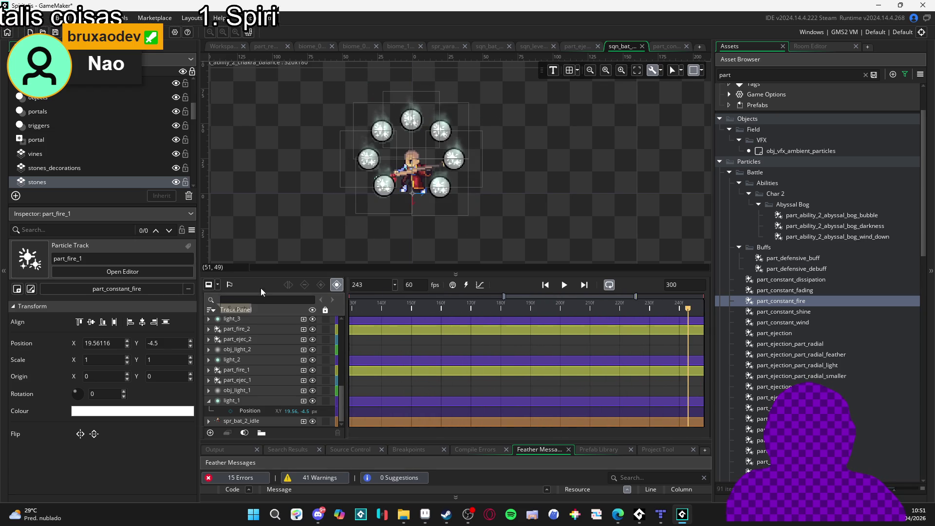
key(Home)
key(space)
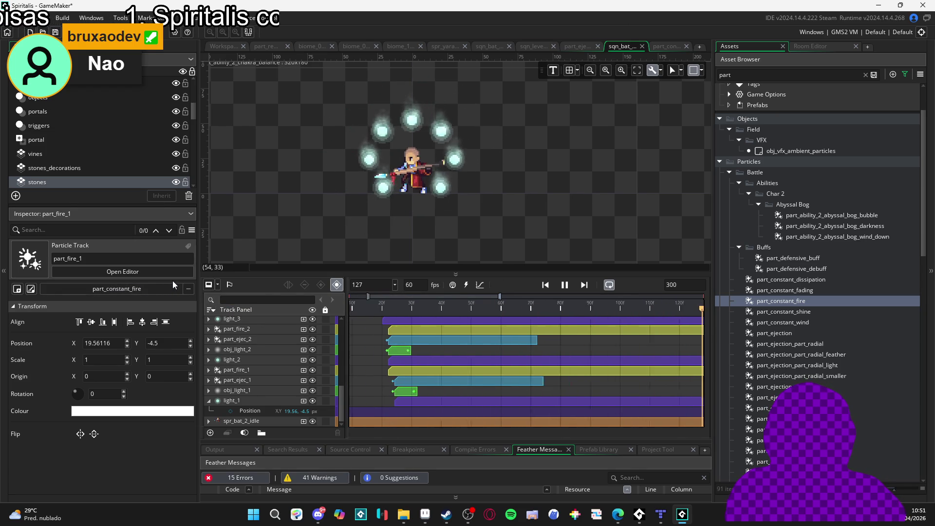
key(space)
key(Home)
key(space)
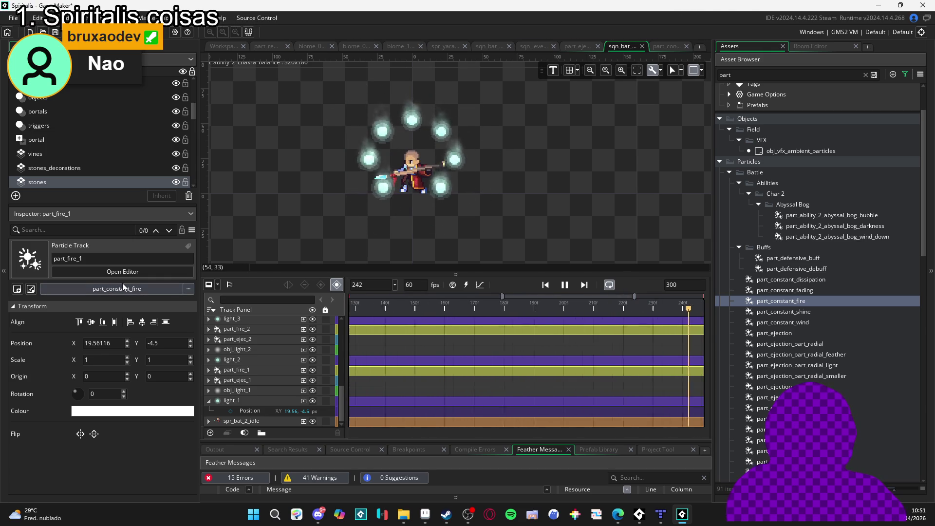
key(space)
key(space)
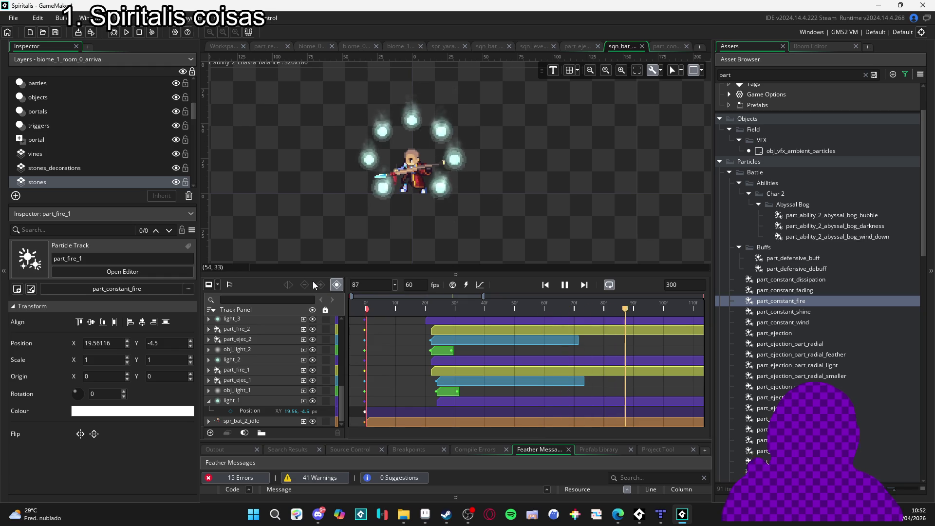
key(space)
key(Home)
key(space)
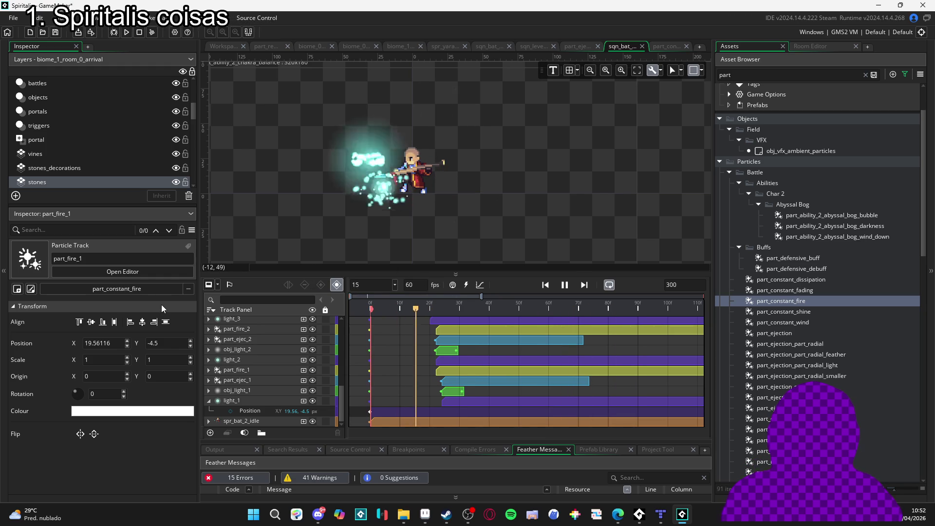
key(space)
key(Home)
key(space)
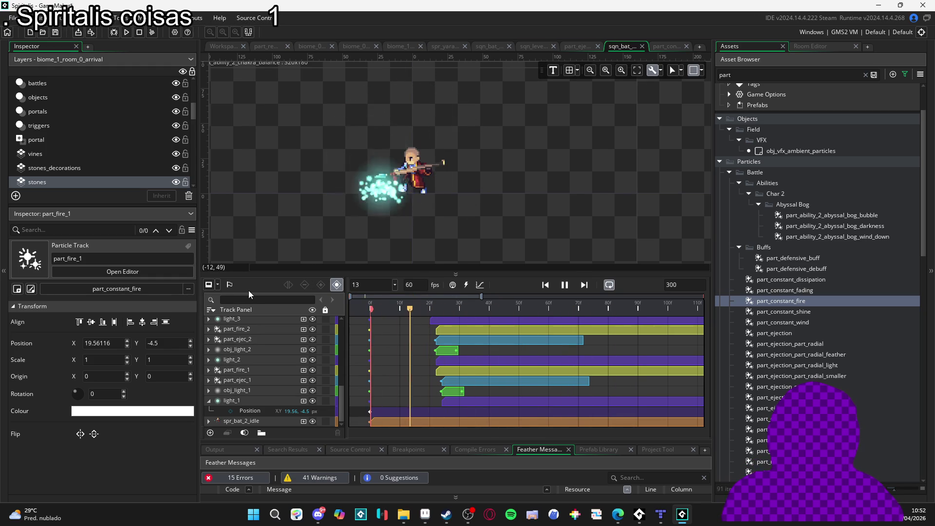
click(480, 306)
key(Home)
key(space)
key(space)
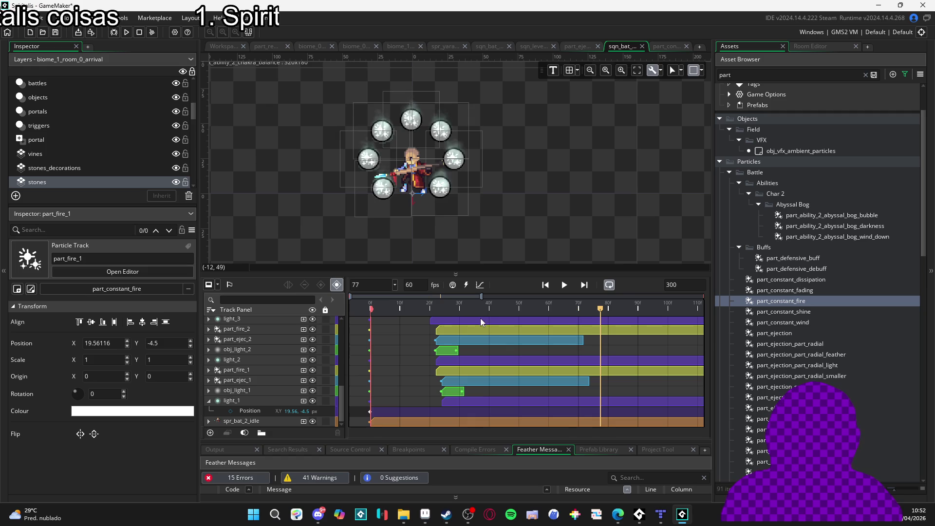
key(Home)
key(space)
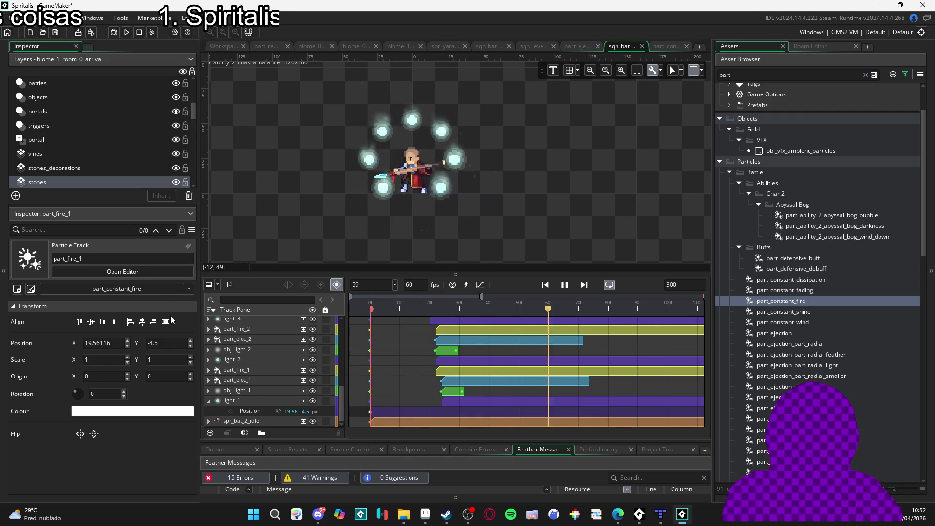
key(space)
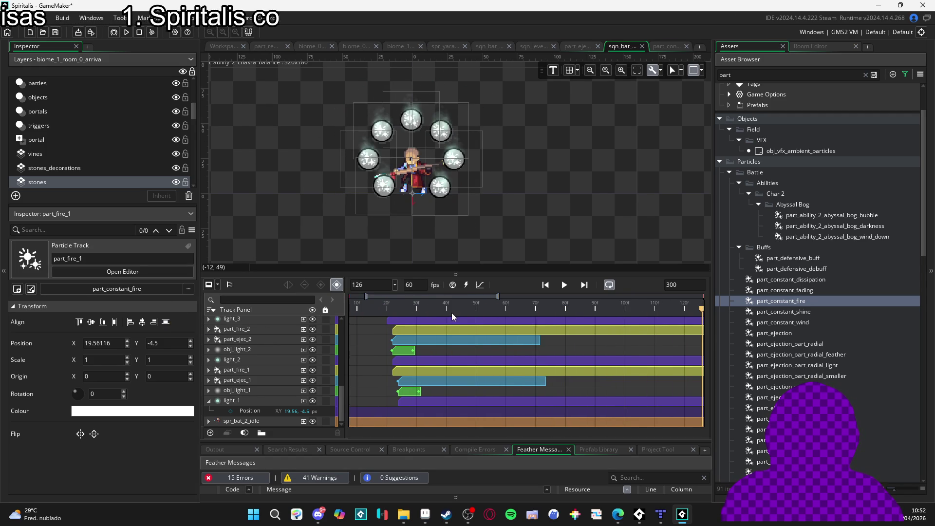
key(Home)
key(space)
key(space)
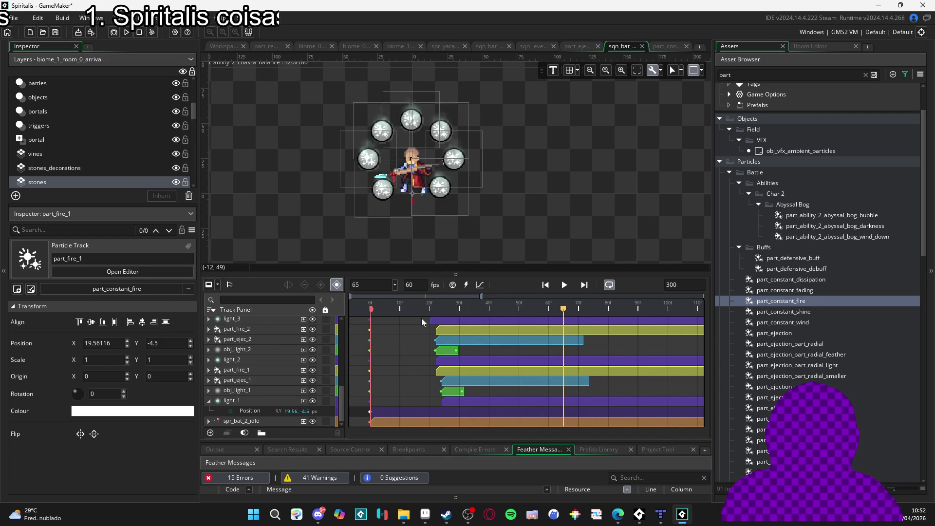
key(Home)
key(space)
key(space)
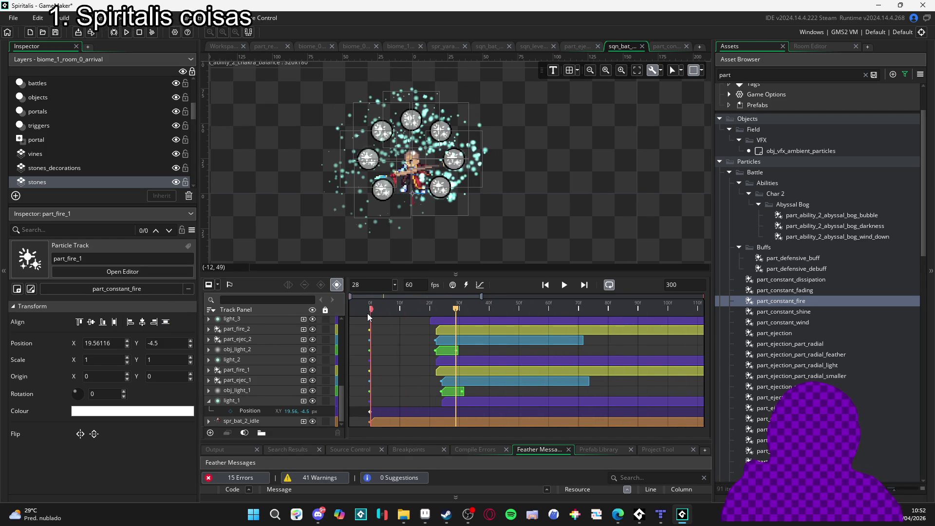
key(space)
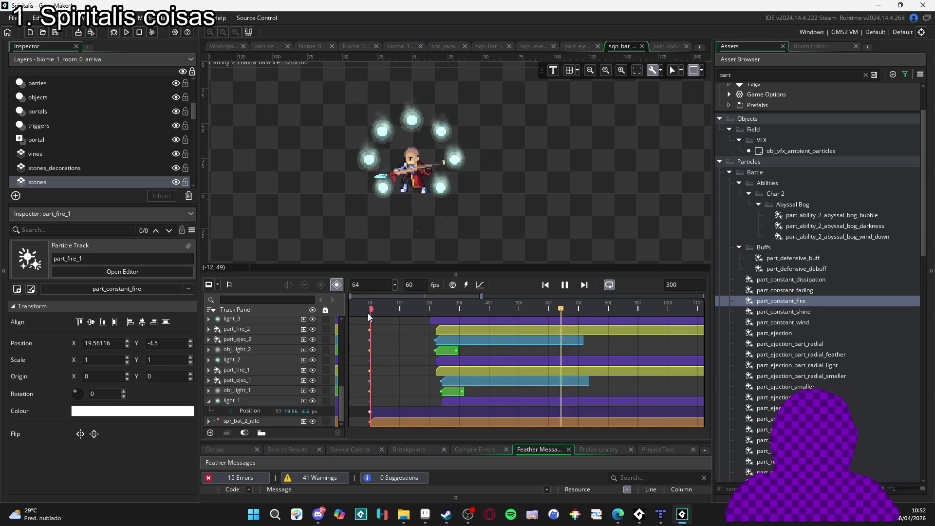
key(Home)
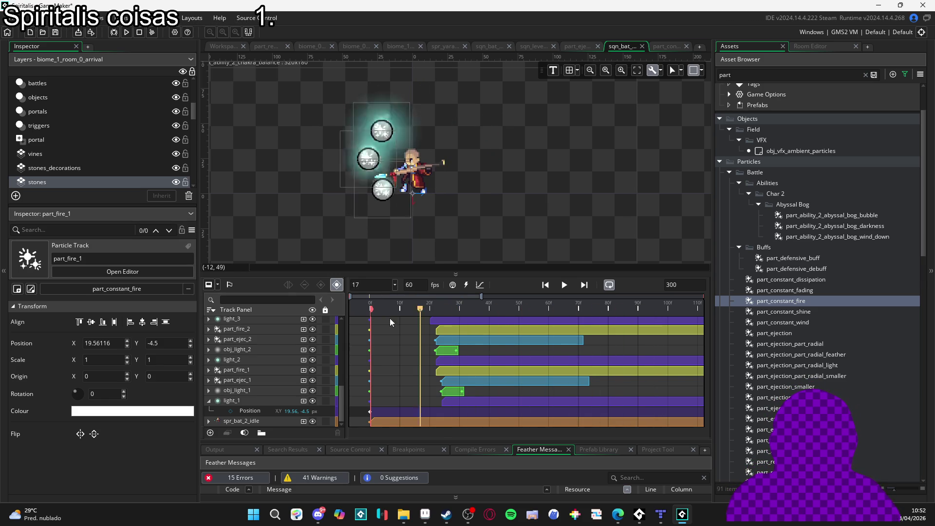
key(space)
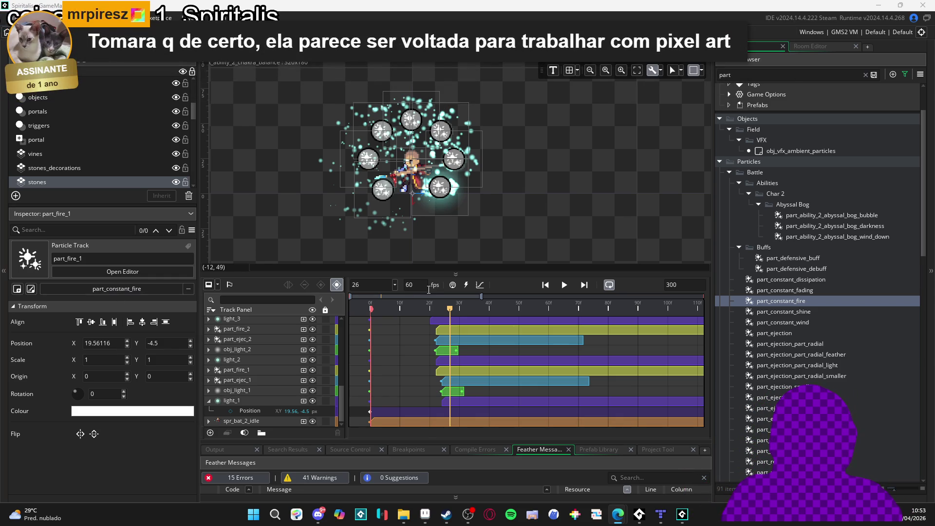
drag(417, 310, 116, 311)
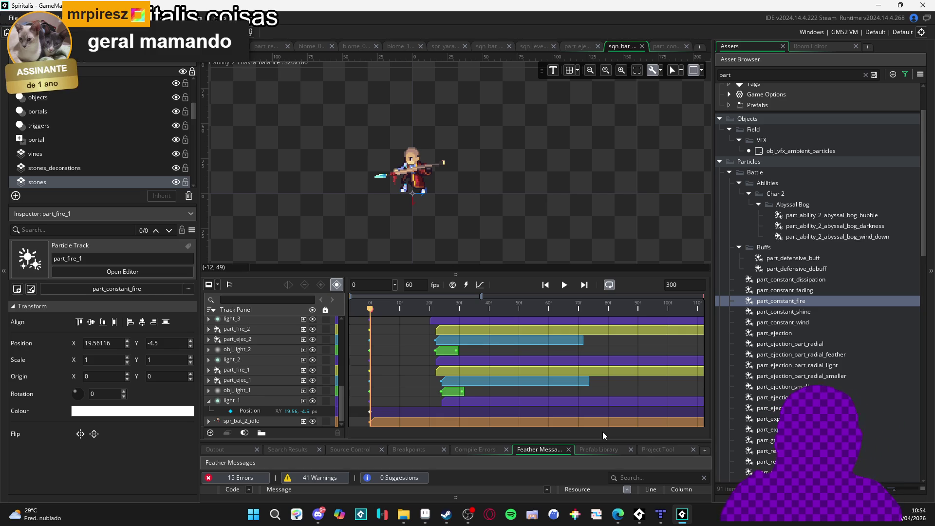
mouse_move(533, 272)
mouse_down()
mouse_move(533, 280)
mouse_move(533, 270)
mouse_up()
mouse_move(473, 204)
mouse_down()
mouse_move(510, 212)
mouse_move(497, 213)
mouse_up()
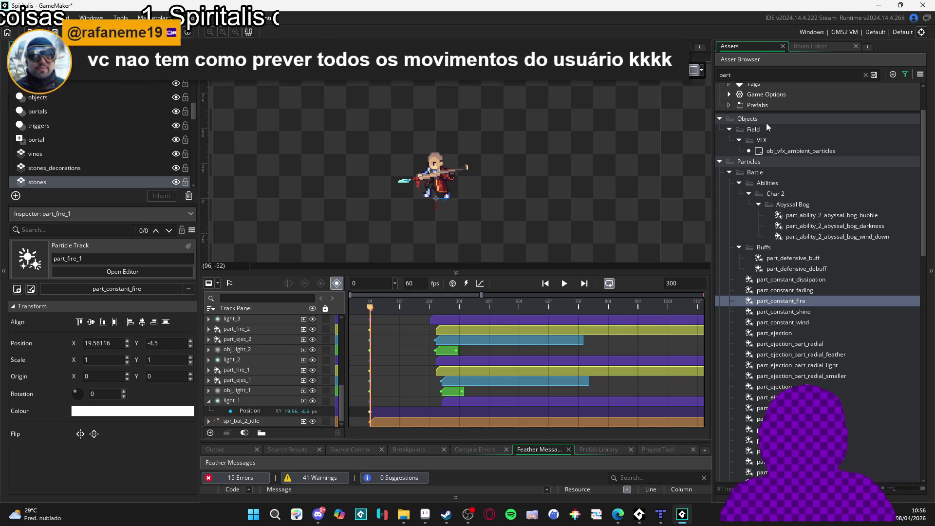
click(770, 71)
Step: Find obj_bat_battler by searching 'battle' and open its Create event code
key(BackSpace)
key(BackSpace)
key(BackSpace)
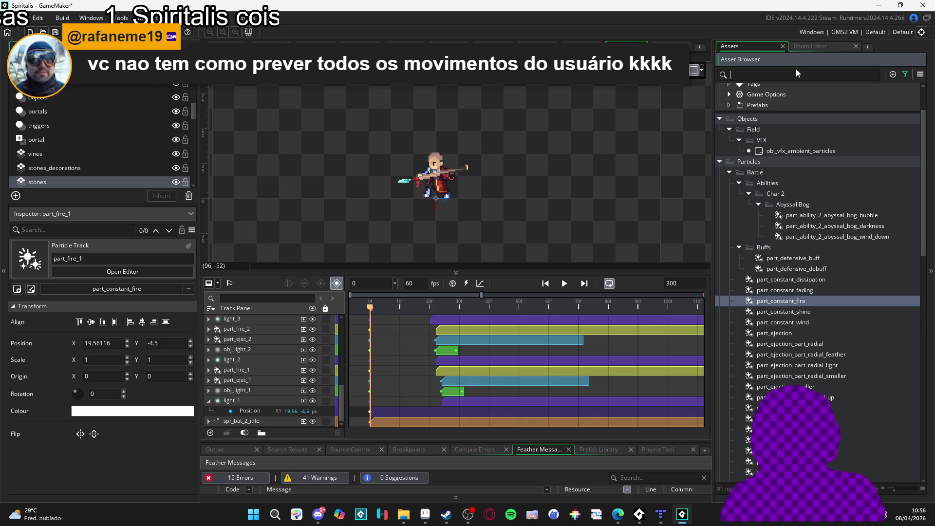
text(chara)
key(ctrl+a)
text(battle)
click(797, 201)
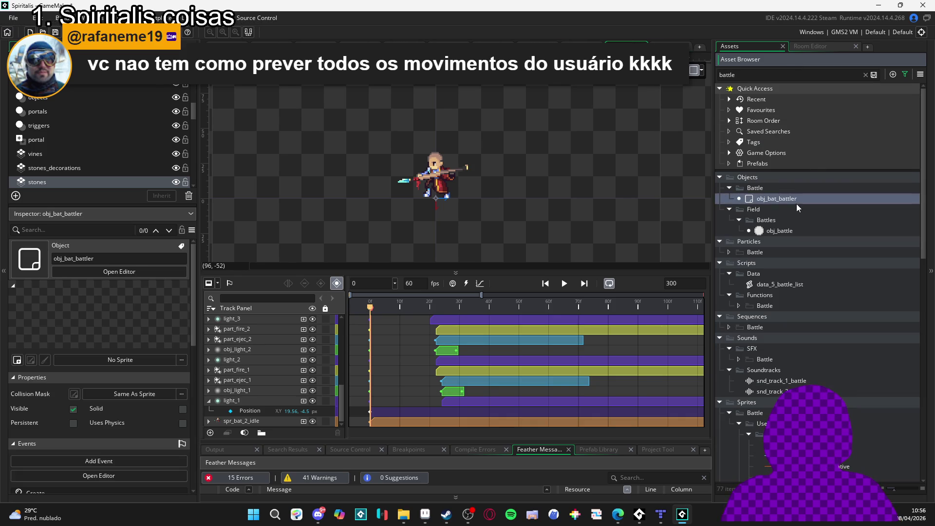
double_click(796, 203)
click(401, 149)
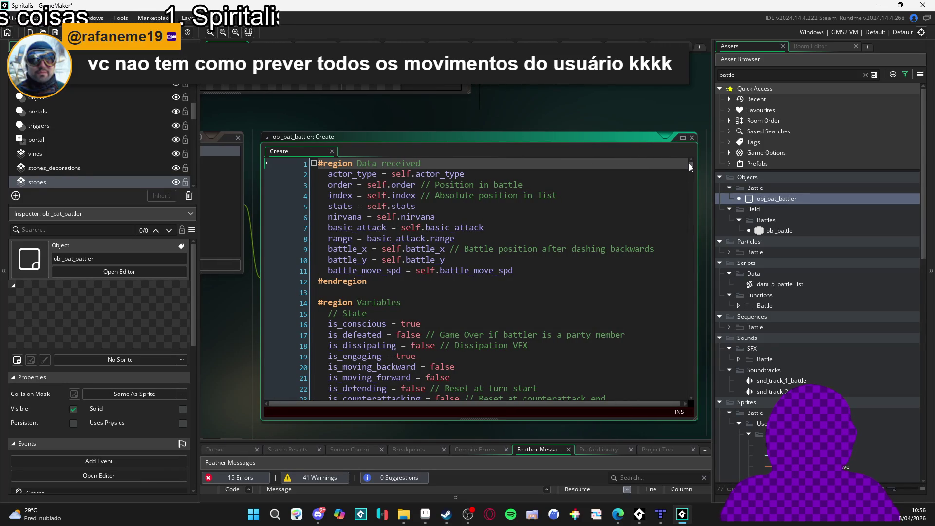
Step: Review the battle position and battle_move_spd assignments under Data received
drag(690, 168, 670, 259)
scroll(671, 299, up, 20)
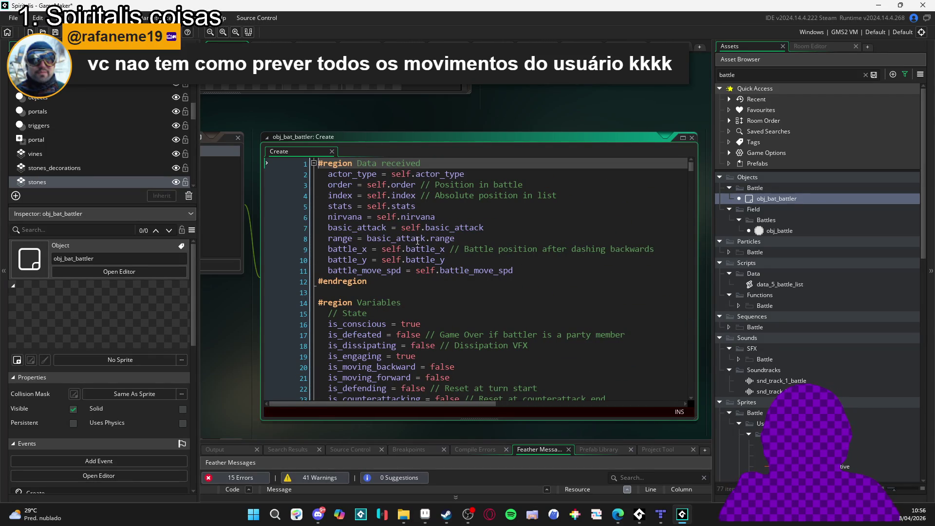
click(417, 238)
click(531, 273)
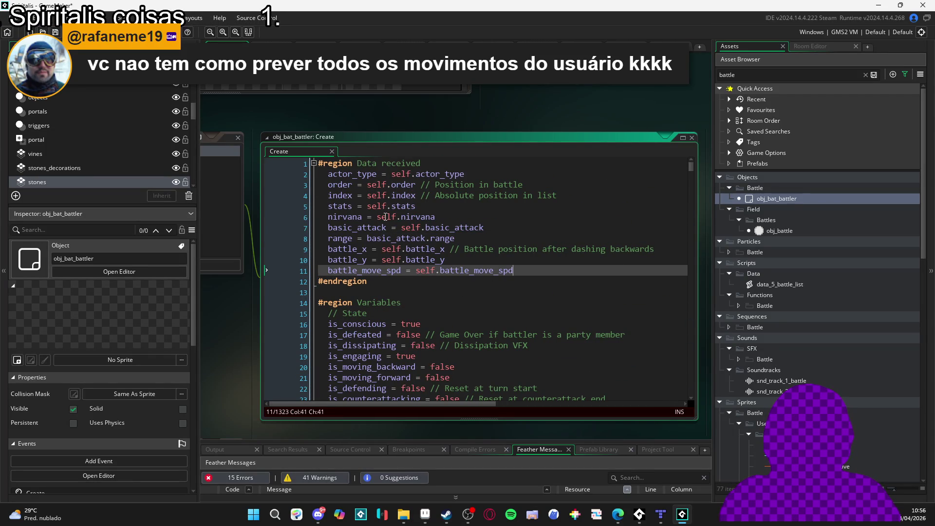
drag(328, 174, 519, 274)
click(521, 277)
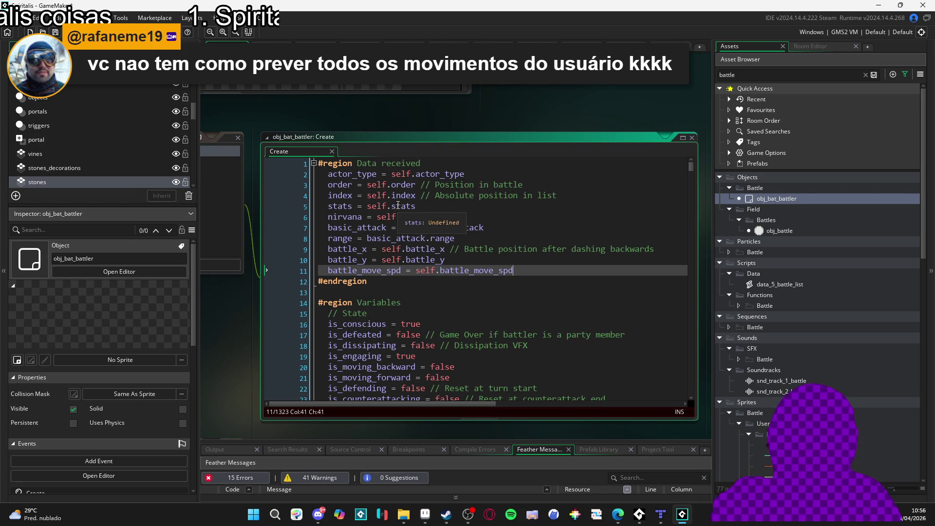
click(445, 271)
drag(456, 274, 428, 175)
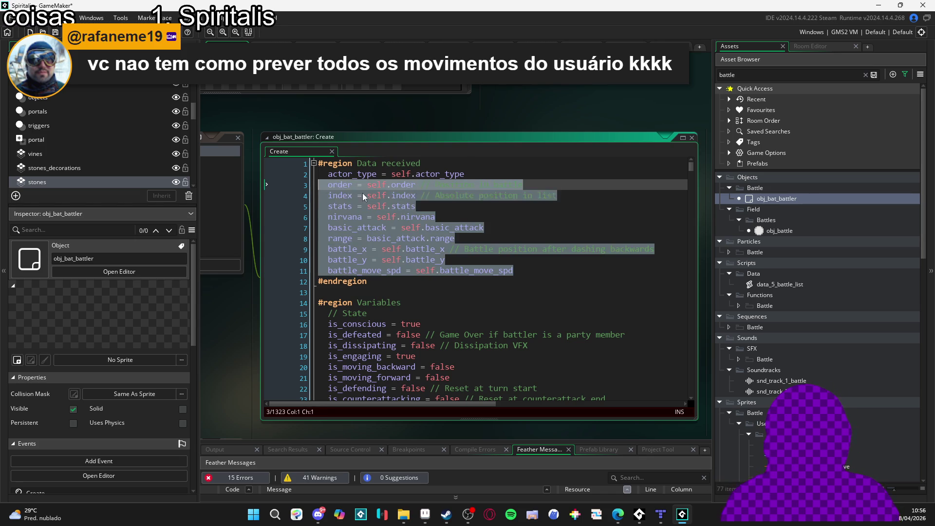
click(478, 249)
scroll(692, 173, down, 10)
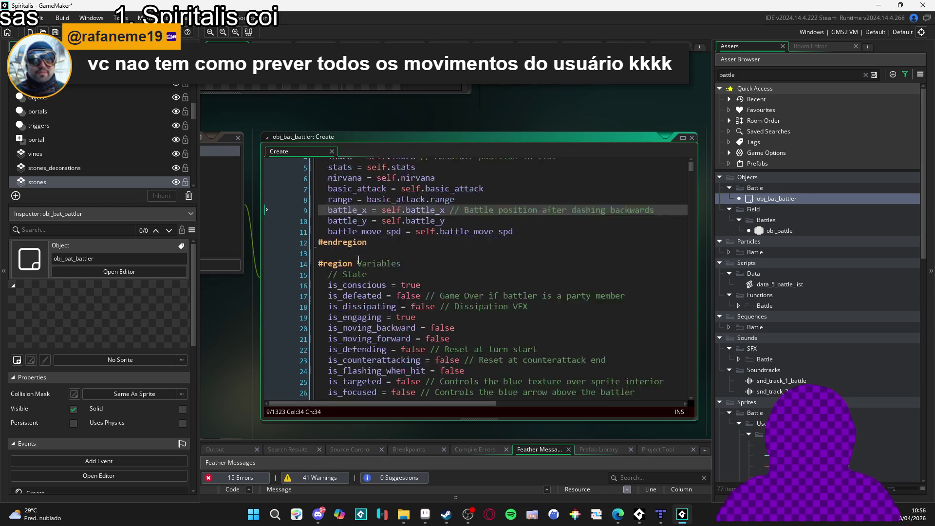
Step: Re-examine the Data received assignments and the actor_type line on line 2
mouse_move(692, 174)
mouse_down()
mouse_move(694, 218)
mouse_move(682, 186)
mouse_move(685, 197)
mouse_move(554, 133)
mouse_up()
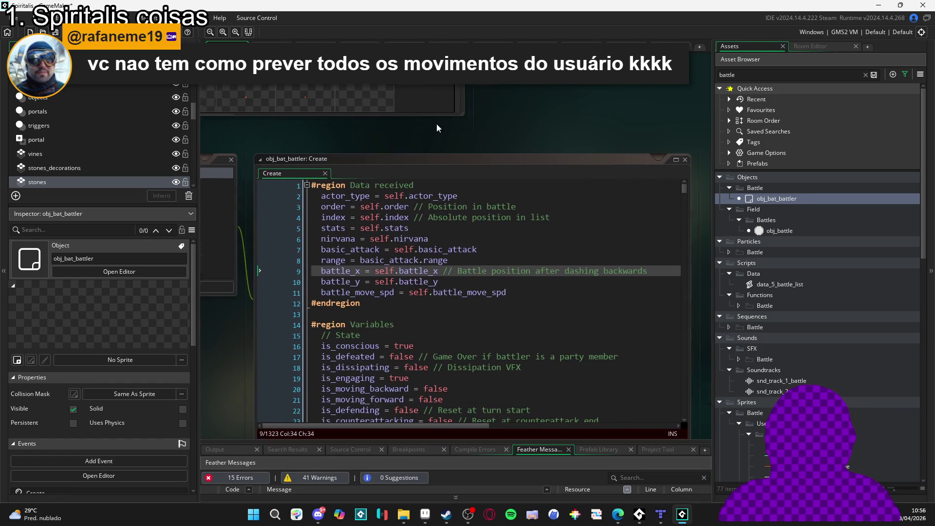
click(380, 148)
drag(379, 148, 566, 258)
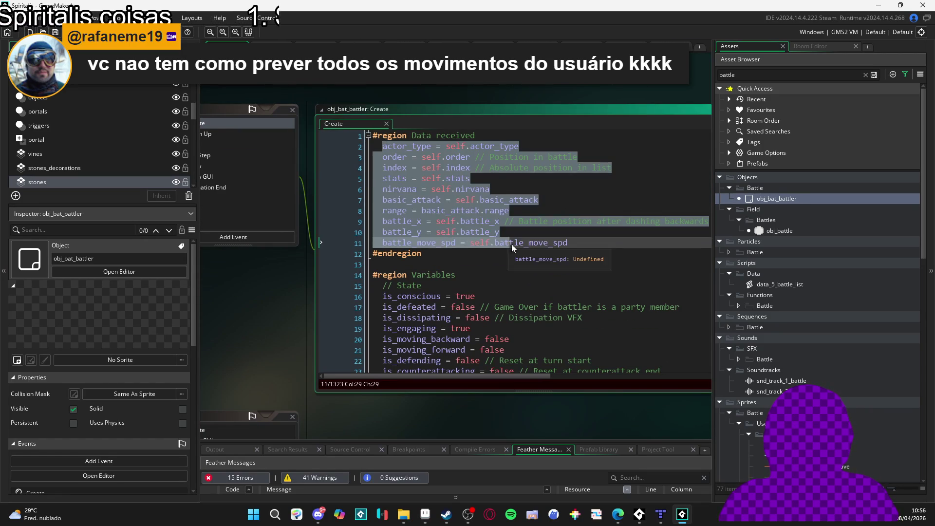
click(470, 178)
click(453, 146)
Step: Close the Create code window and the battler object and events windows
mouse_move(561, 115)
mouse_down()
mouse_move(519, 90)
mouse_move(609, 107)
mouse_move(578, 86)
mouse_move(526, 91)
mouse_up()
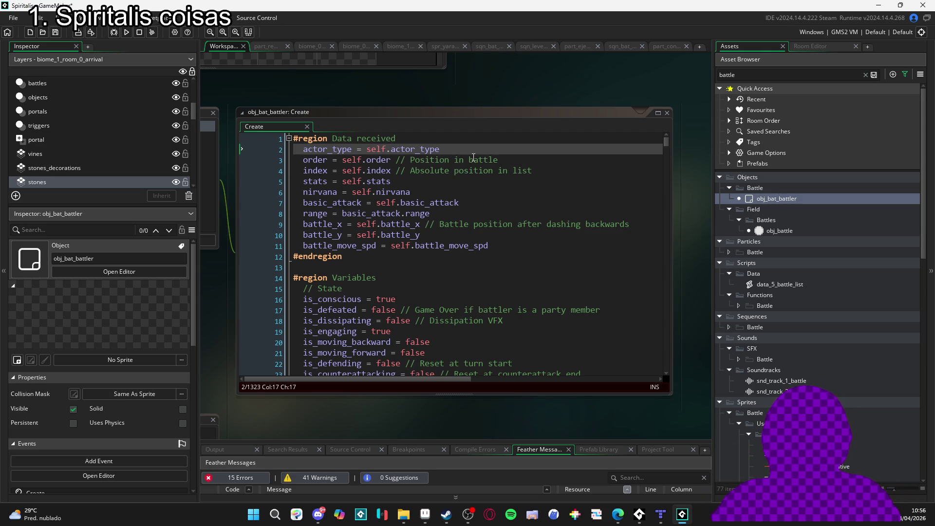
mouse_move(451, 96)
mouse_down()
mouse_move(466, 103)
mouse_move(457, 102)
mouse_up()
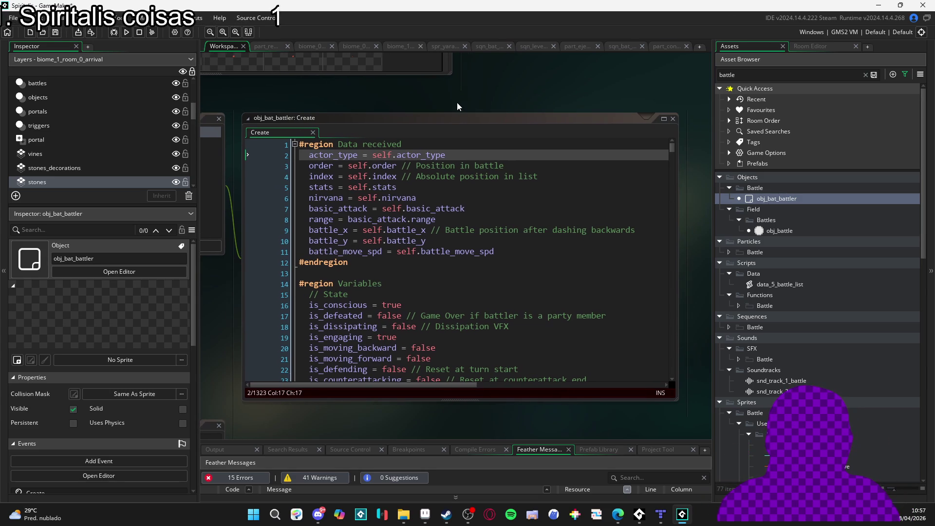
scroll(548, 101, down, 1)
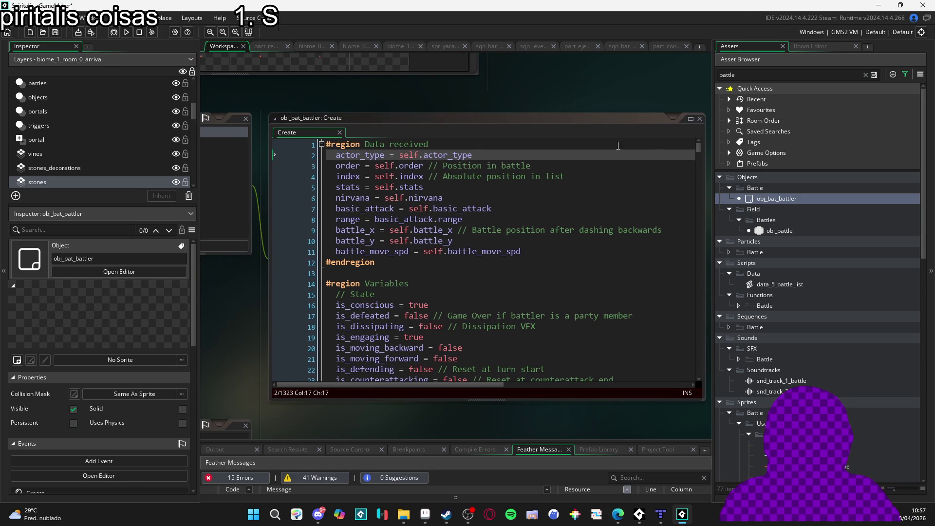
drag(680, 160, 594, 119)
click(594, 111)
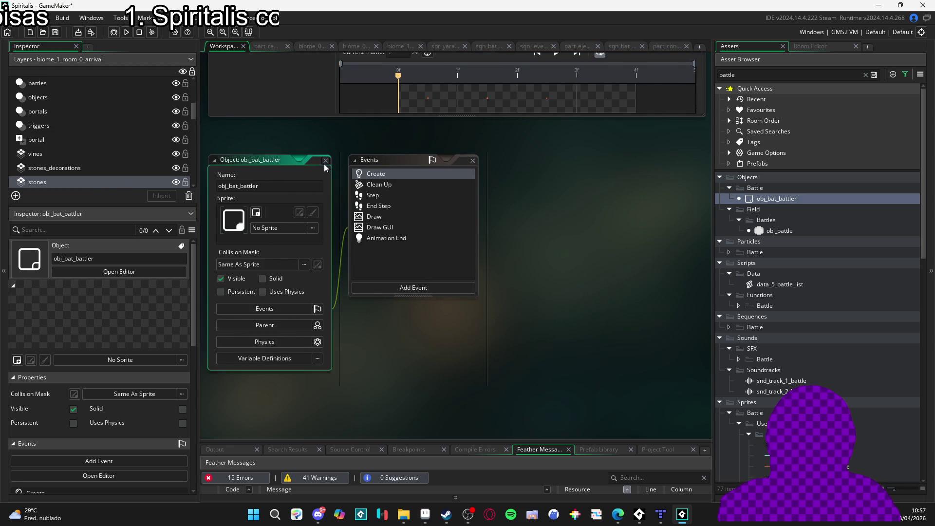
click(325, 161)
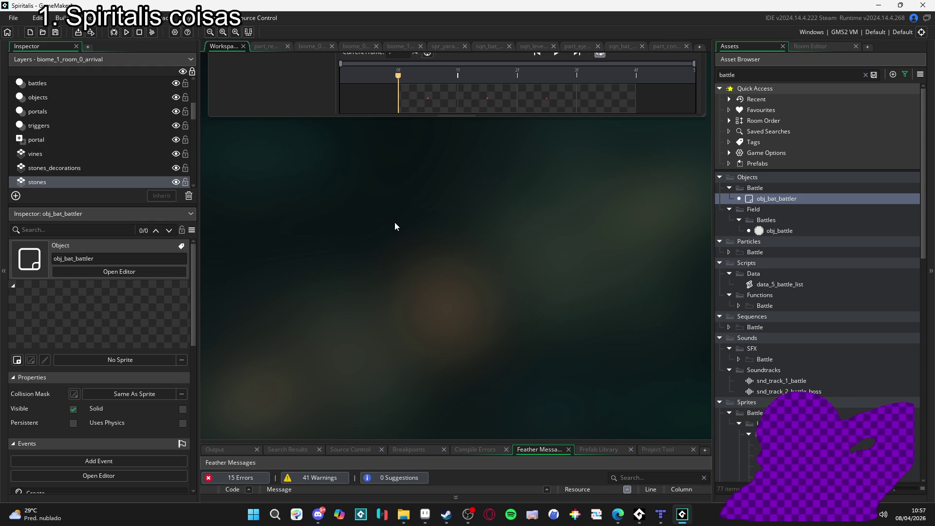
Step: Bring up the part_constant_fire particle system with its Emitter1 emitter
click(666, 47)
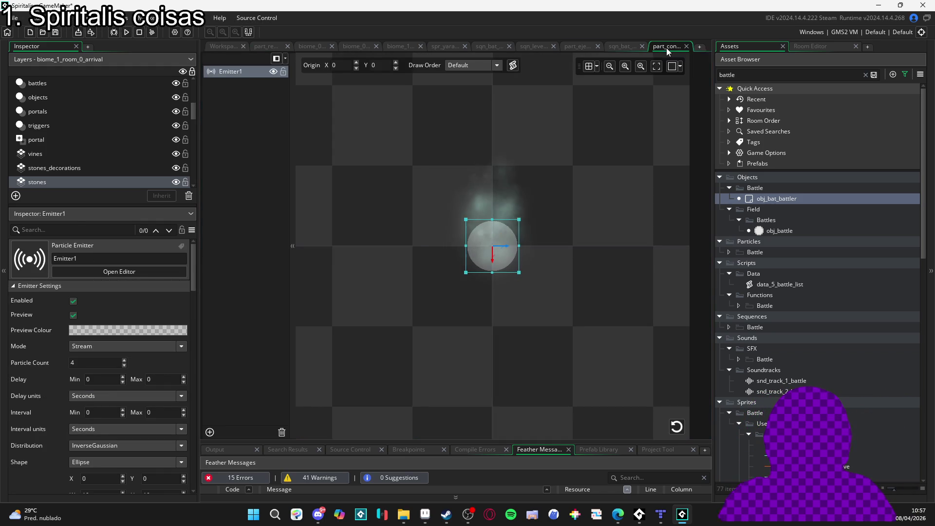
Step: Switch to the sqn_bat_ability_2_chakra_balance sequence tab
click(622, 47)
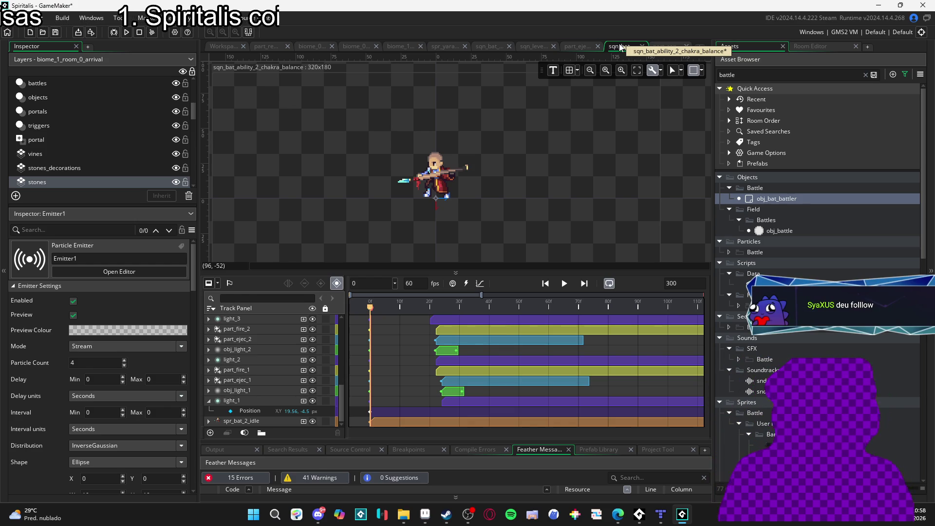
click(468, 514)
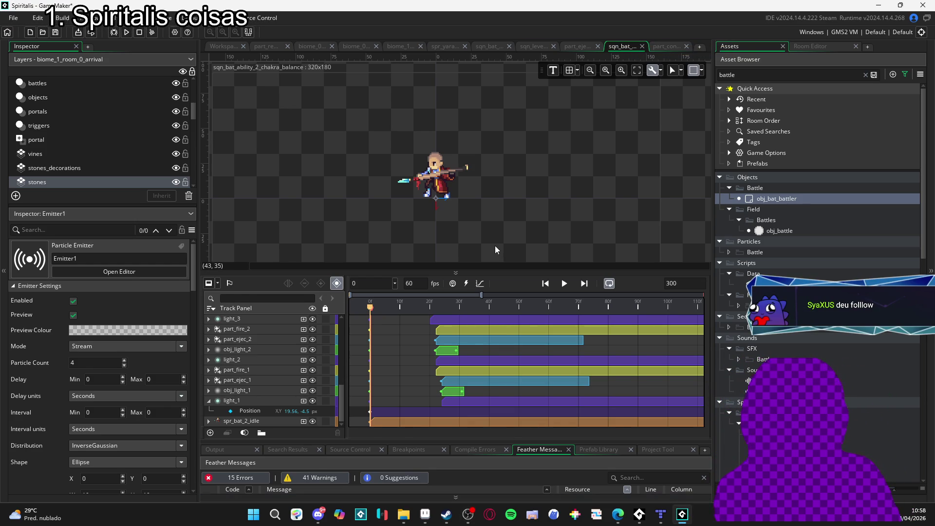
Step: Play the chakra balance sequence and pause near frame 94 with the stone ring visible
drag(497, 197, 514, 216)
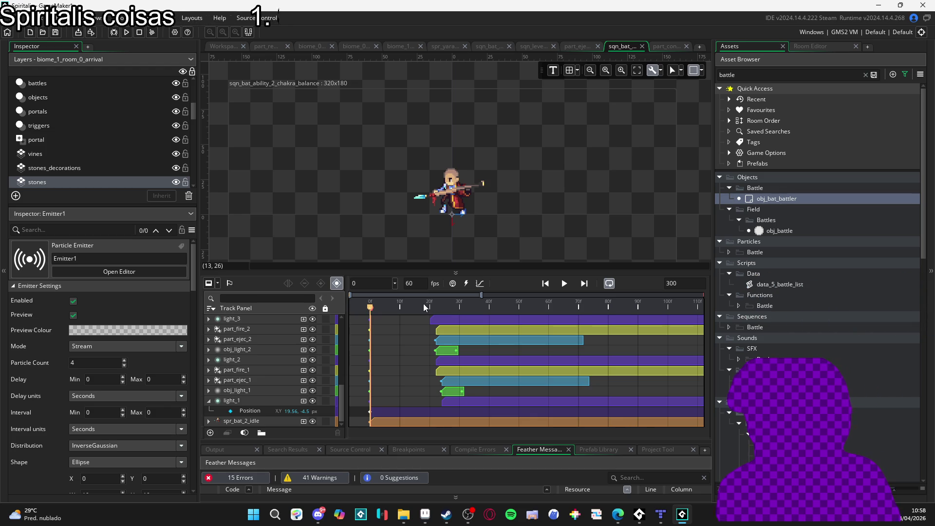
key(space)
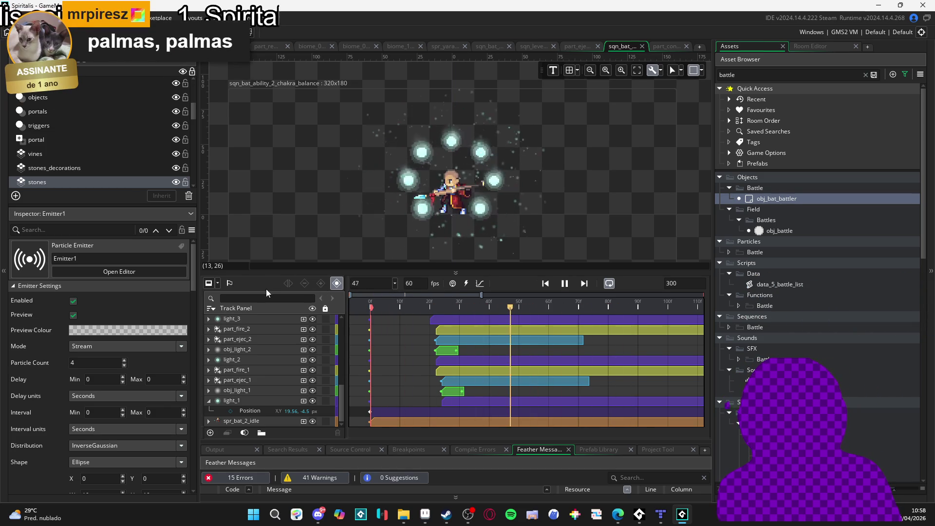
key(space)
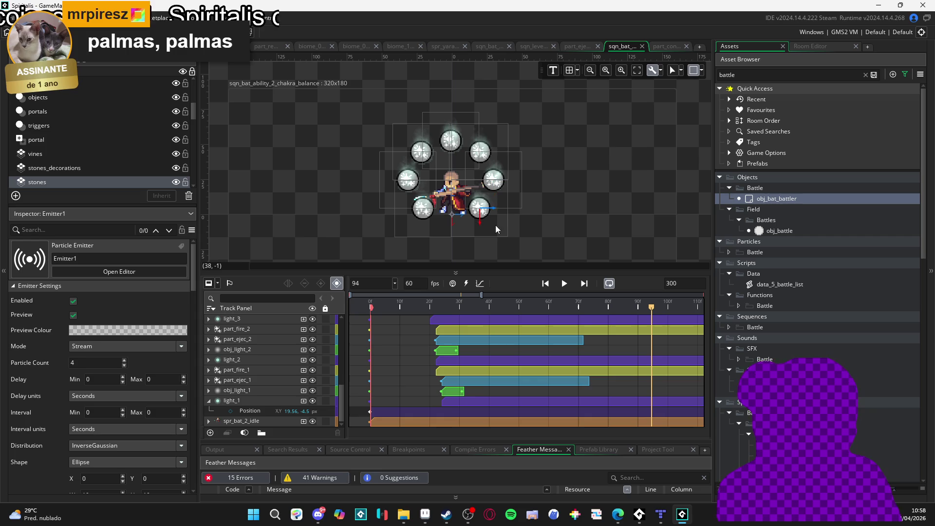
Step: Add a keyframe on light_1's Position track at frame 103
click(270, 403)
key(Right)
key(Right)
key(Right)
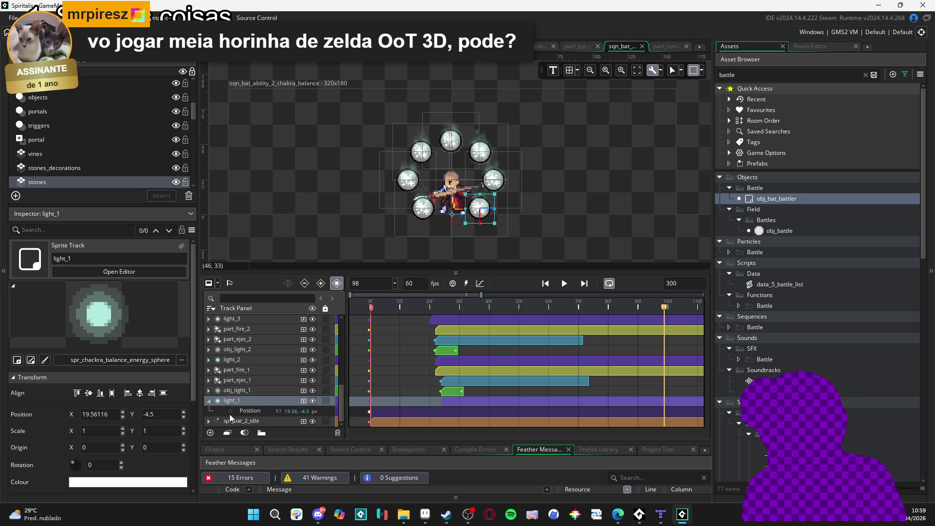
click(231, 410)
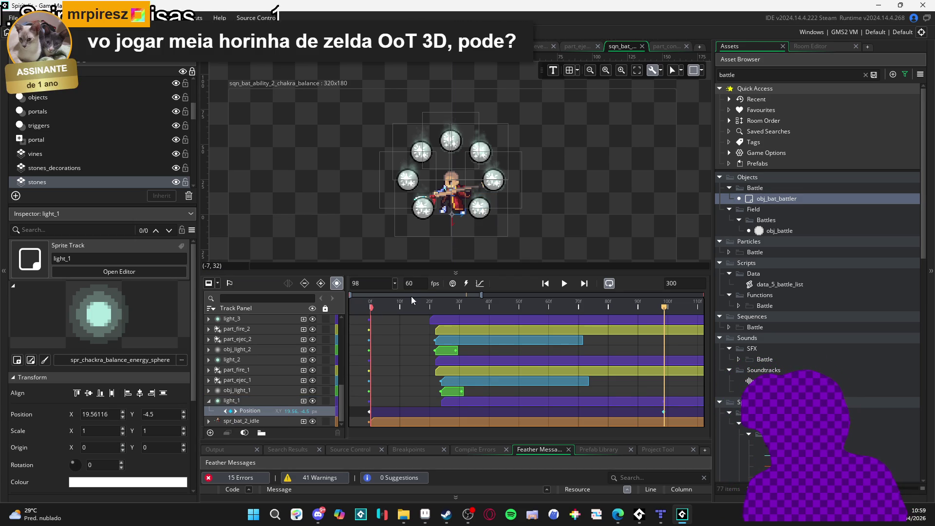
click(259, 403)
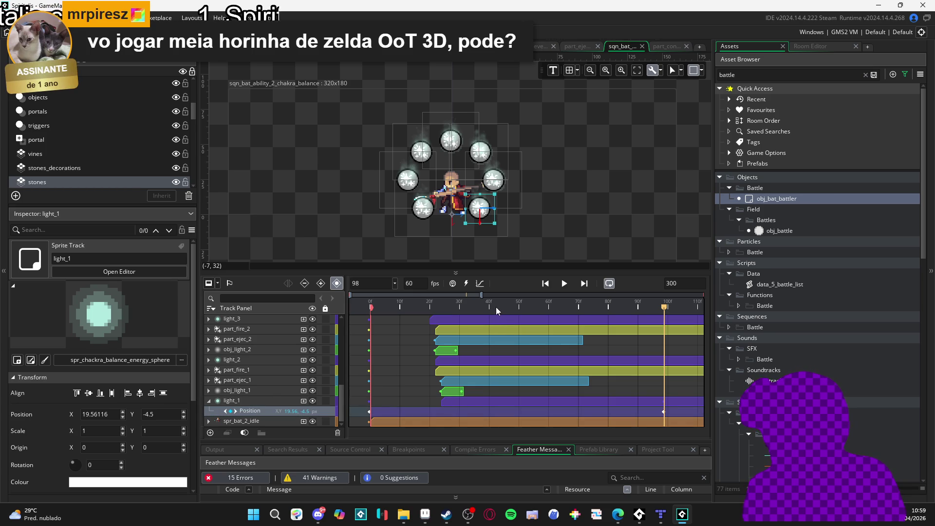
drag(665, 312, 673, 308)
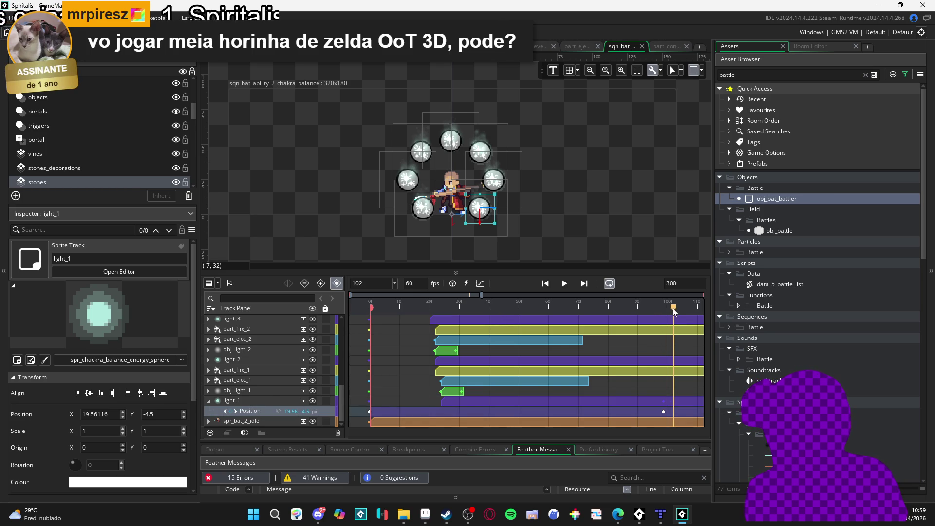
scroll(675, 376, up, 2)
scroll(675, 375, up, 3)
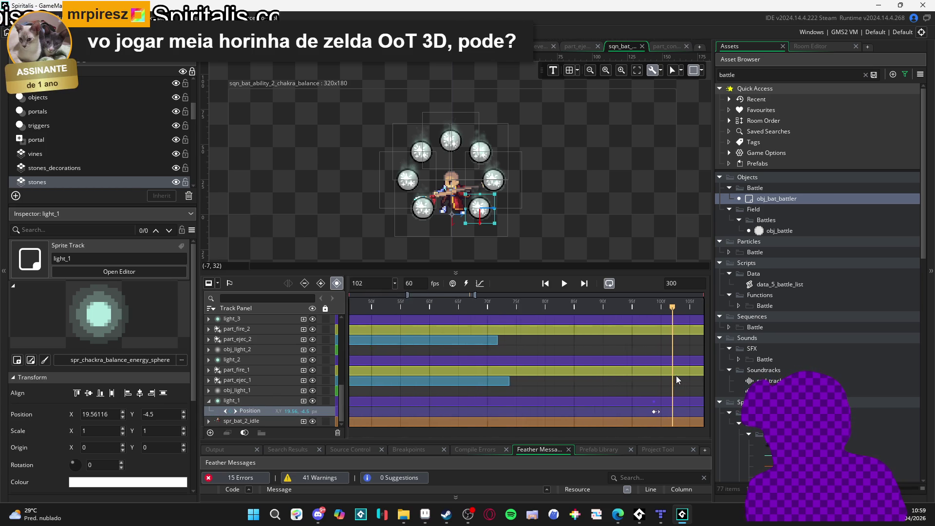
scroll(670, 311, up, 2)
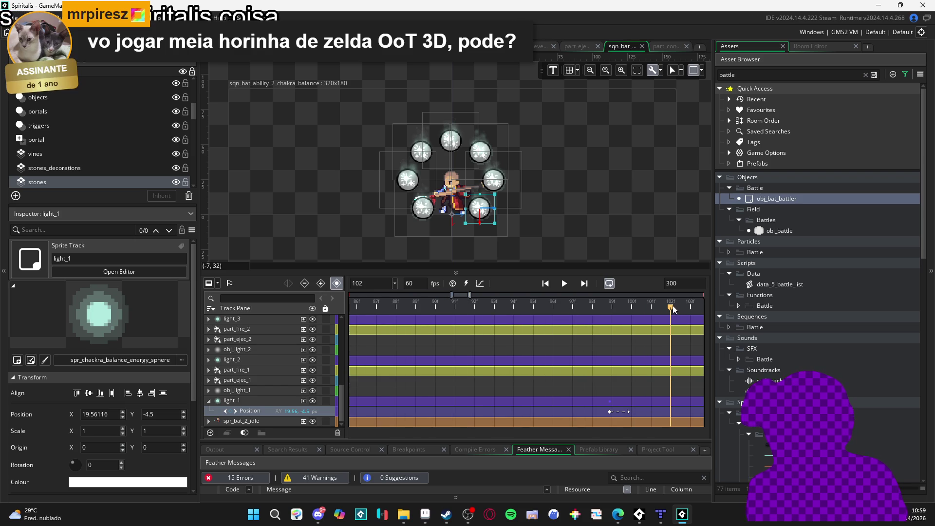
mouse_move(670, 309)
mouse_down()
mouse_move(659, 308)
mouse_move(688, 317)
mouse_up()
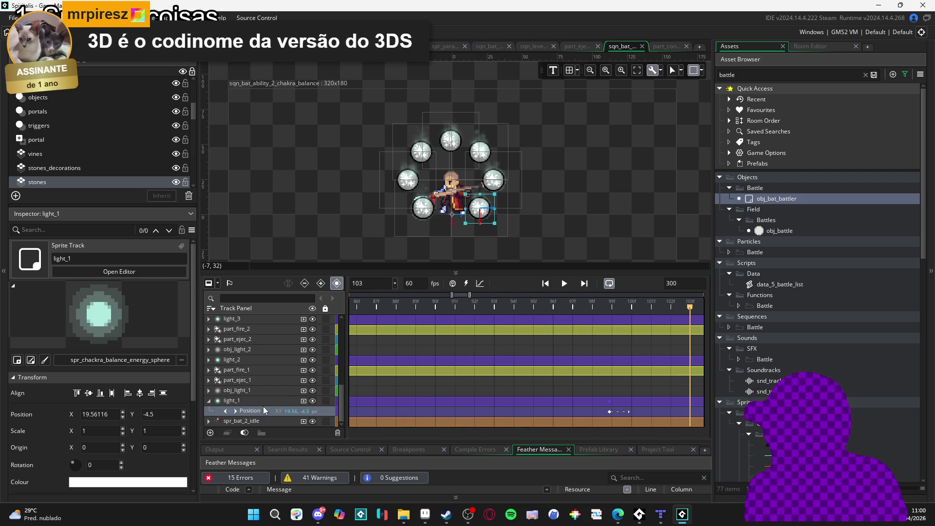
click(231, 412)
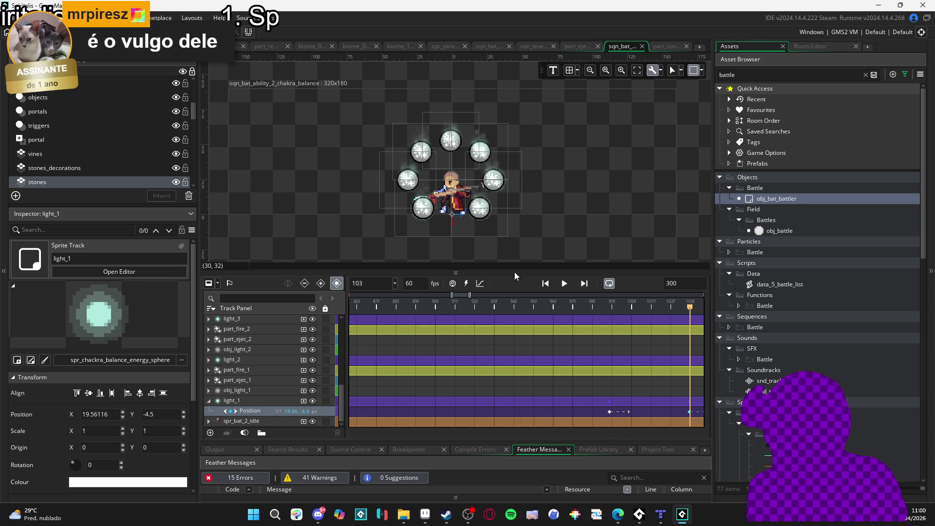
Step: Move the light_1 sphere up over the character to about -1.44, -17
click(262, 401)
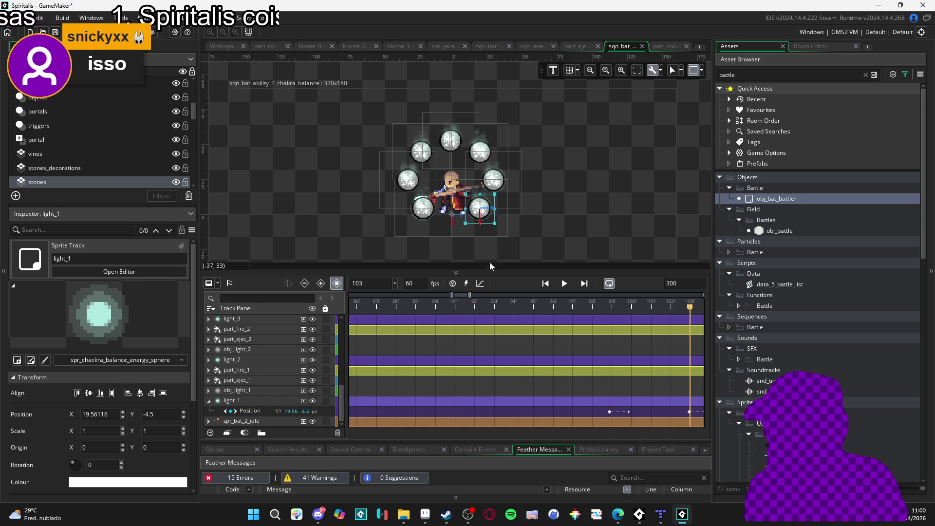
drag(497, 224, 467, 199)
key(Left)
key(Up)
key(Up)
key(Up)
drag(466, 199, 470, 204)
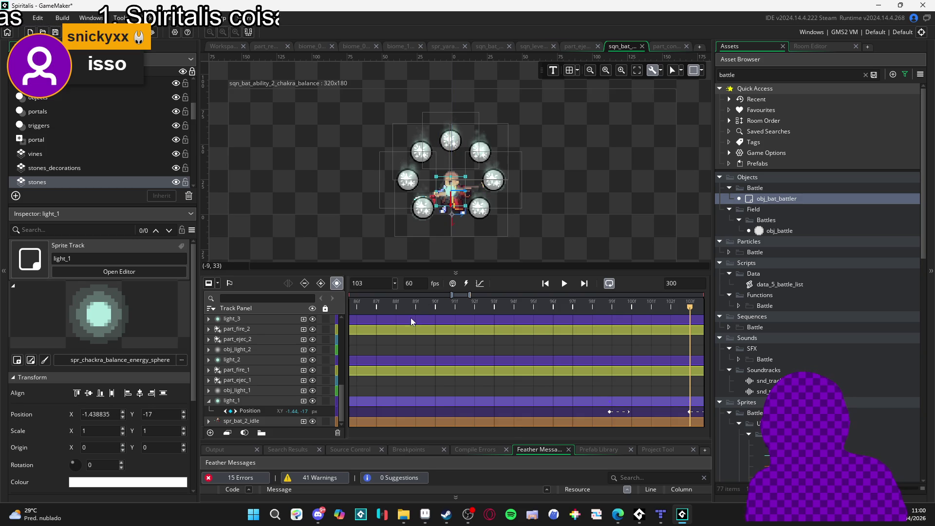
Step: Rewind and play the sequence to check the light's motion
mouse_move(650, 312)
mouse_down()
mouse_move(590, 307)
mouse_move(689, 307)
mouse_move(115, 307)
mouse_up()
key(space)
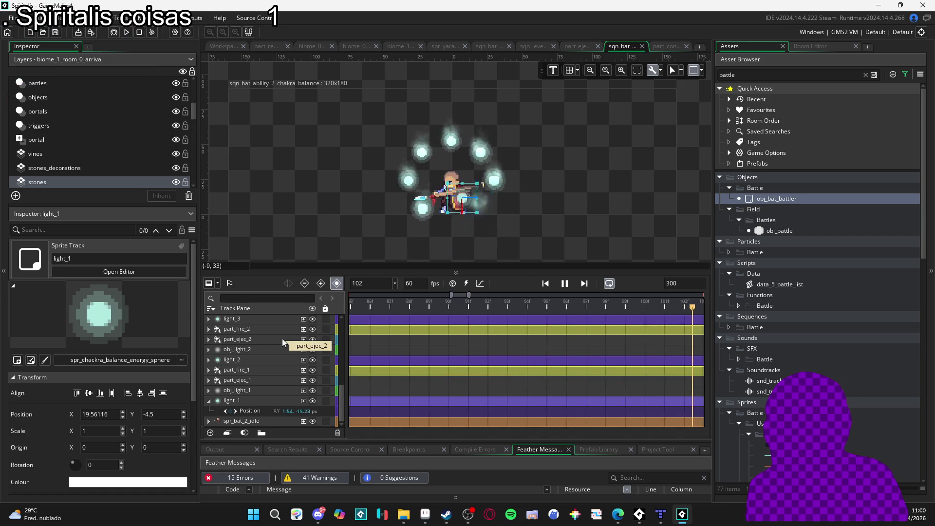
key(space)
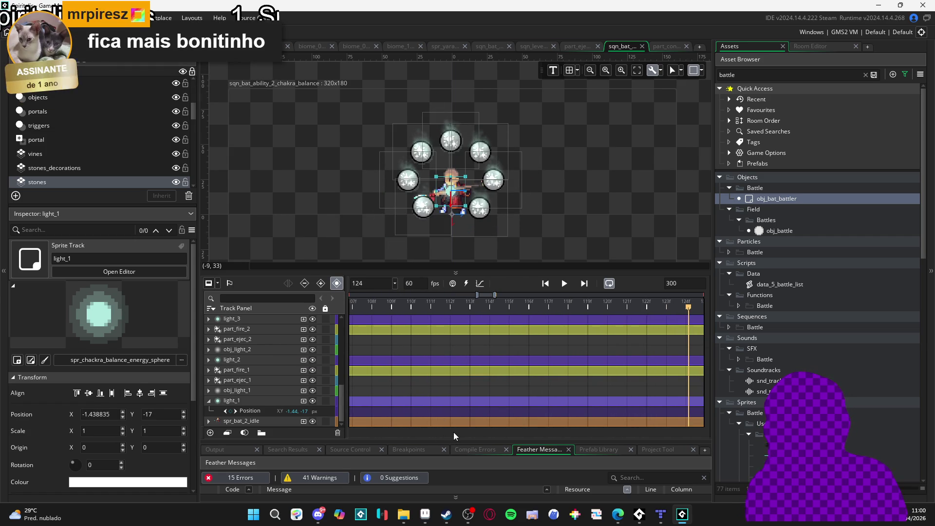
mouse_move(612, 307)
mouse_down()
mouse_move(148, 278)
mouse_move(21, 314)
mouse_move(428, 307)
mouse_move(135, 324)
mouse_up()
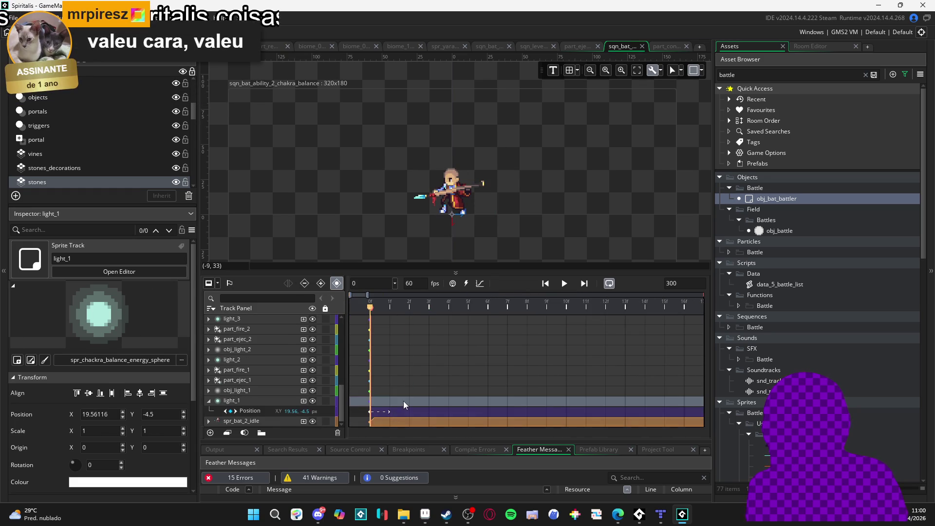
scroll(475, 355, down, 5)
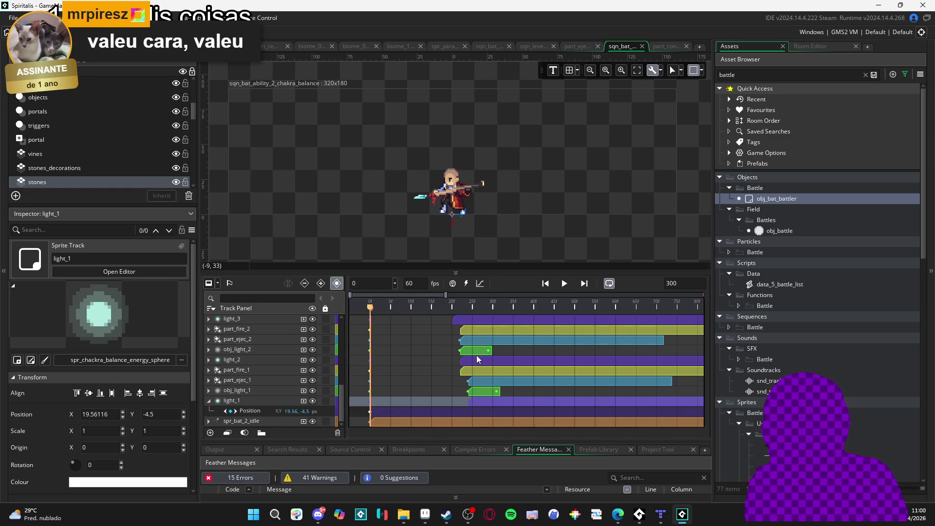
drag(521, 307, 294, 305)
key(space)
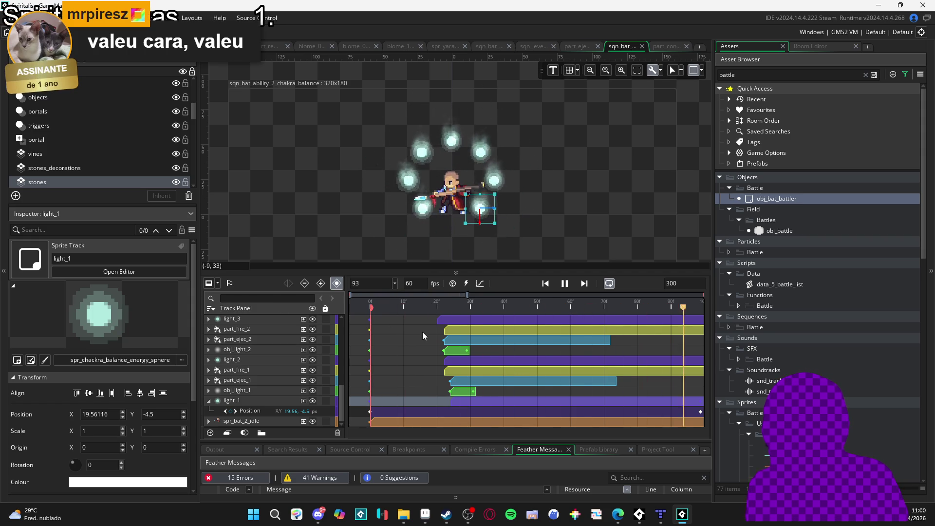
key(space)
key(space)
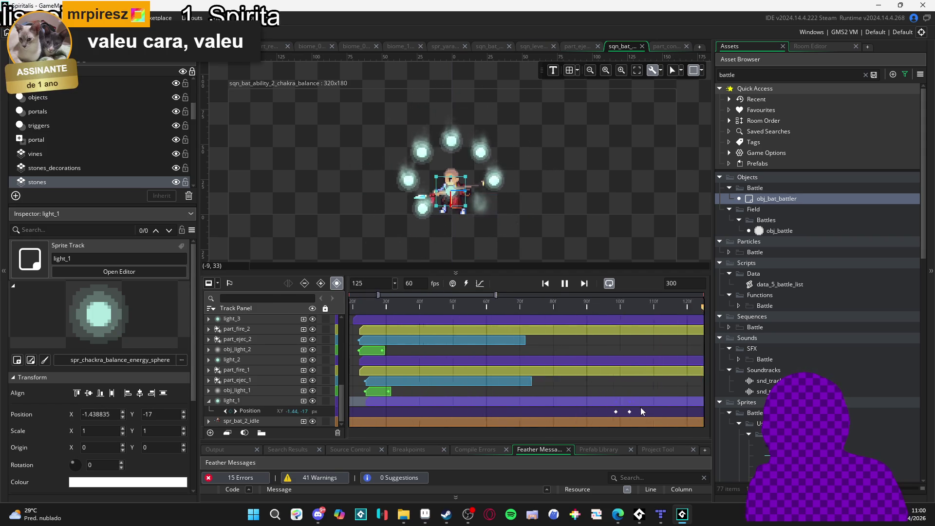
key(space)
key(space)
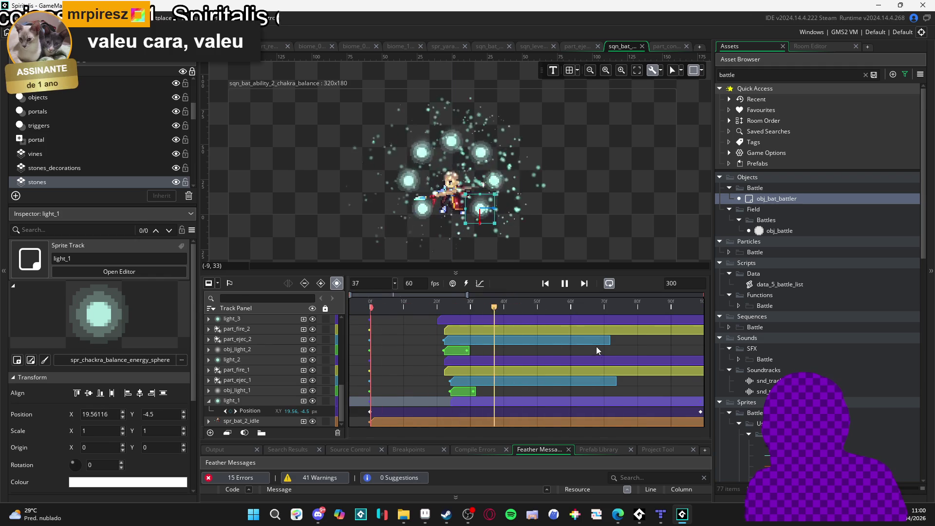
key(space)
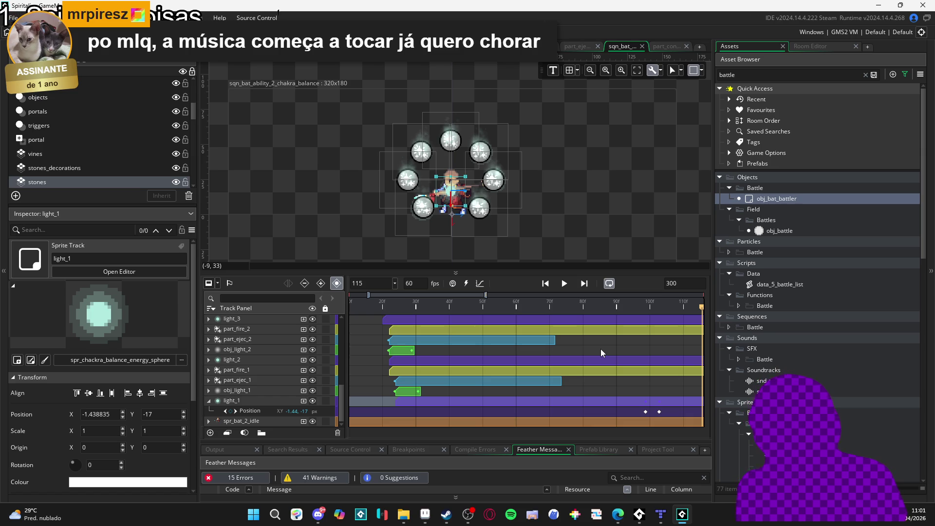
click(644, 308)
click(644, 308)
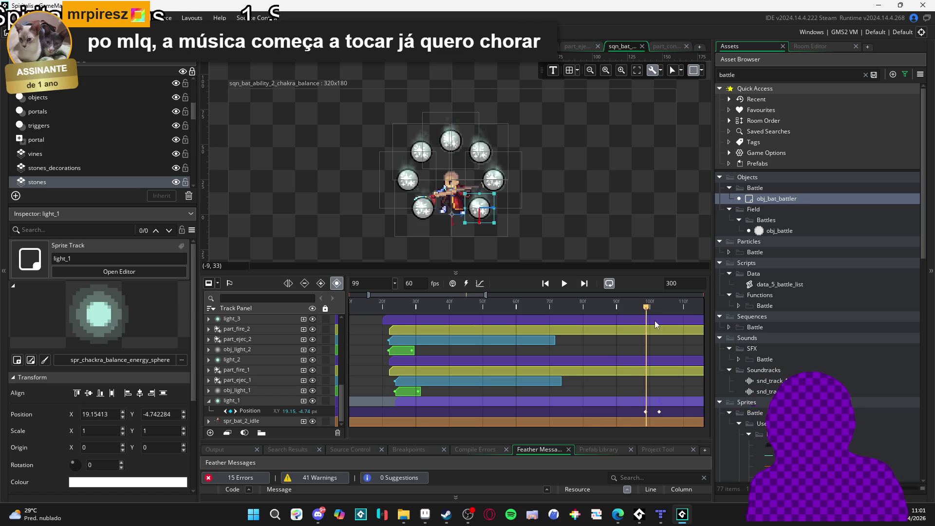
scroll(657, 411, up, 2)
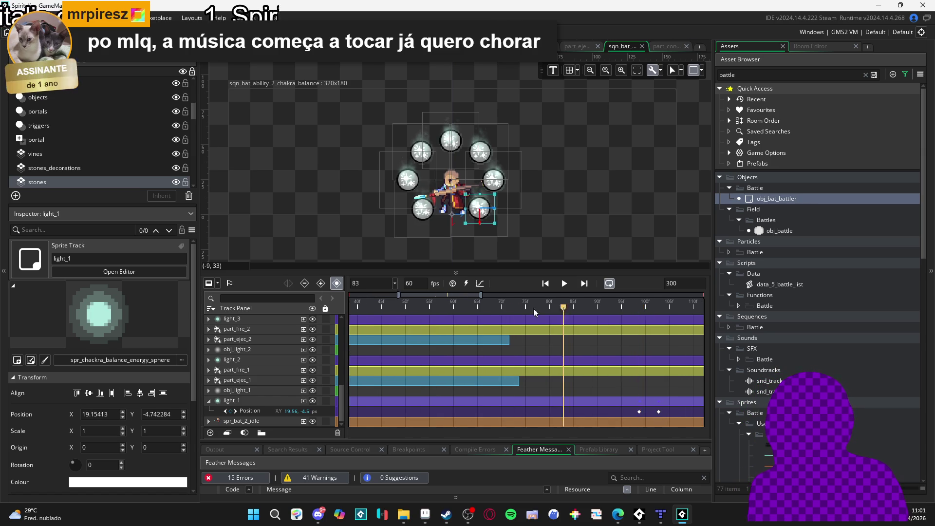
click(545, 283)
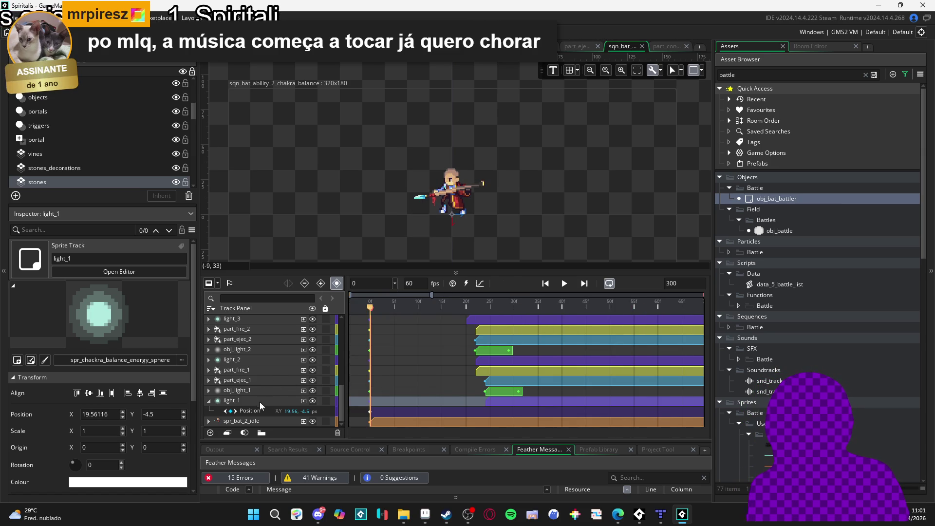
Step: Inspect the obj_light_1, part_ejec_1 and light_1 tracks, expand obj_light_1's keys, and play
click(209, 400)
click(241, 403)
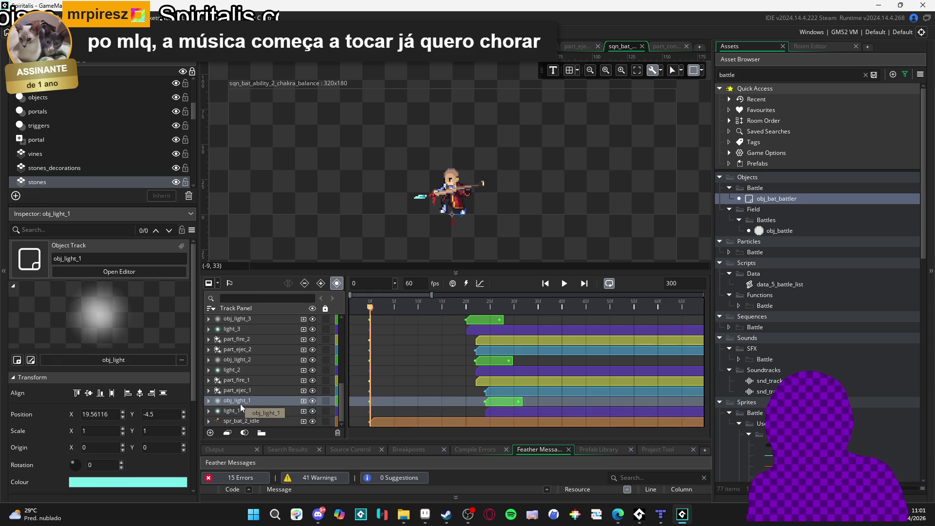
click(240, 392)
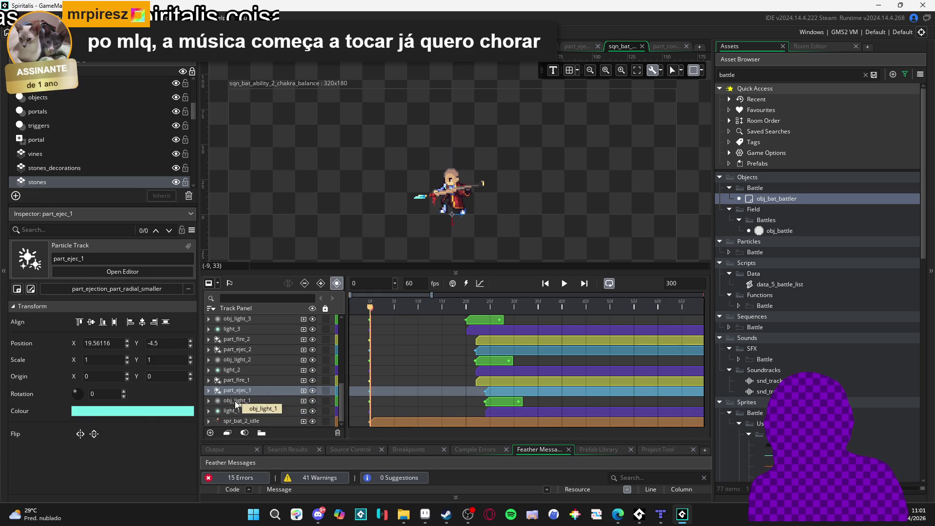
click(236, 401)
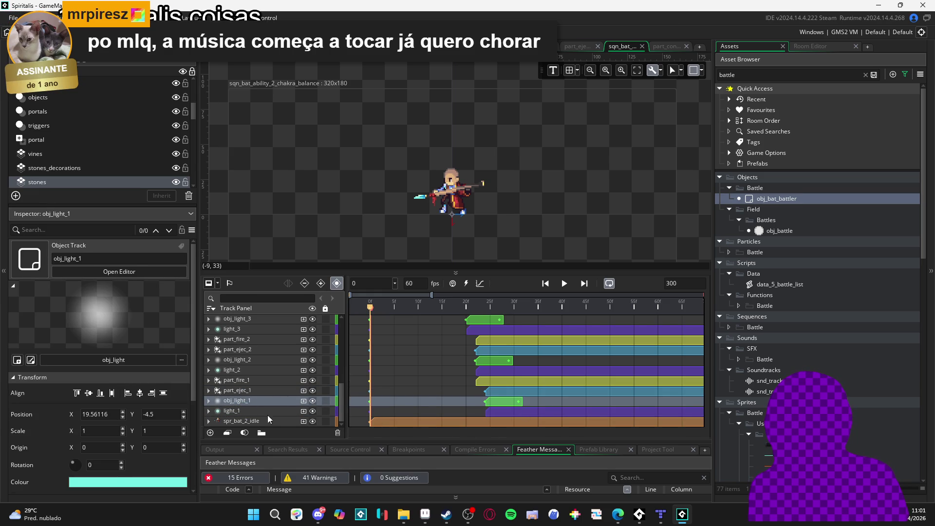
click(239, 411)
click(209, 410)
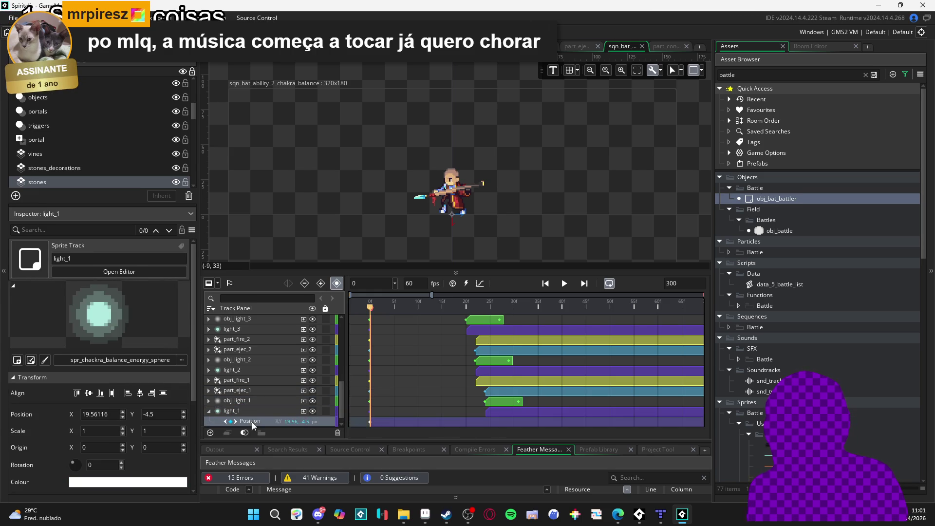
click(247, 407)
click(246, 393)
click(459, 321)
key(space)
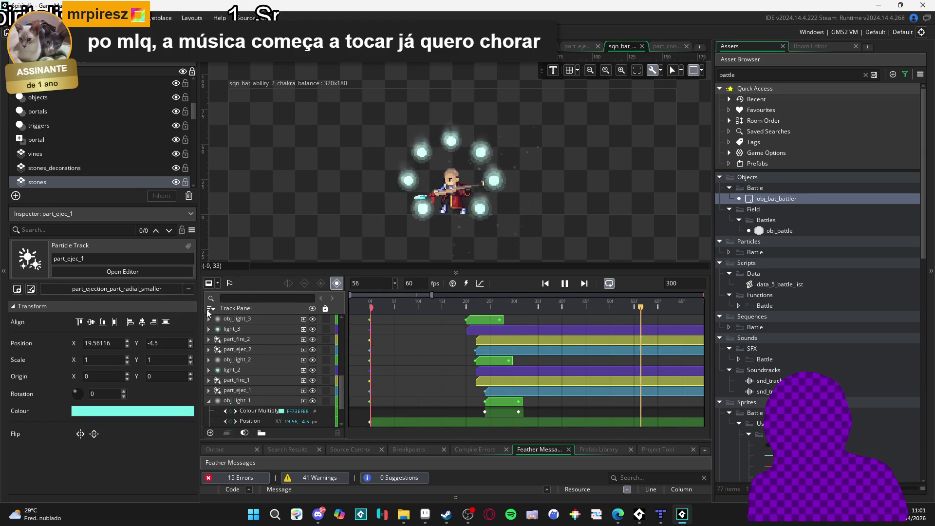
Step: Copy obj_light_1's Position keyframes onto the part_fire_1 particle track
key(space)
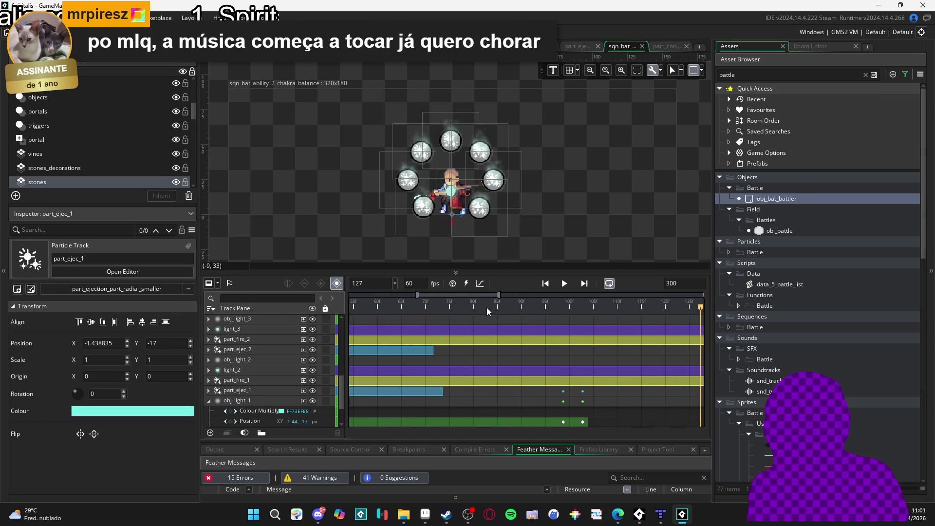
click(484, 219)
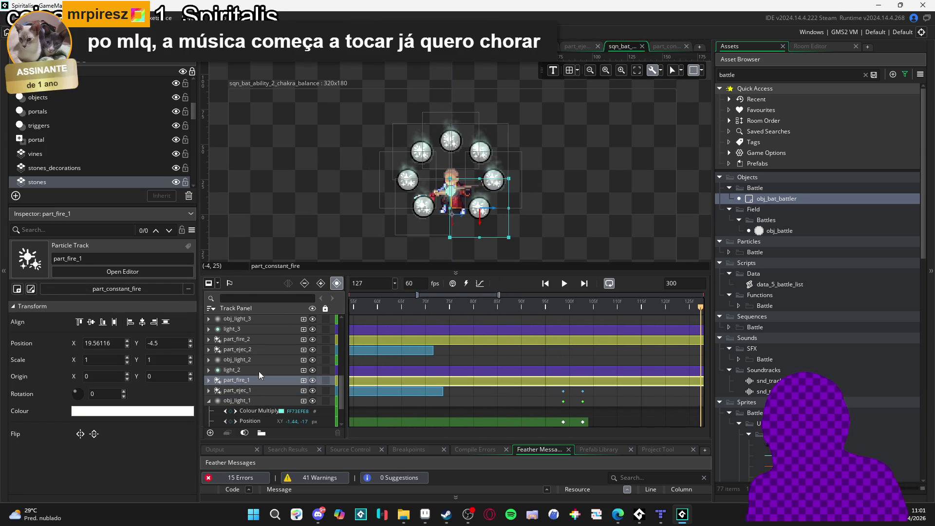
mouse_move(256, 422)
mouse_down()
mouse_move(247, 379)
mouse_move(251, 390)
mouse_up()
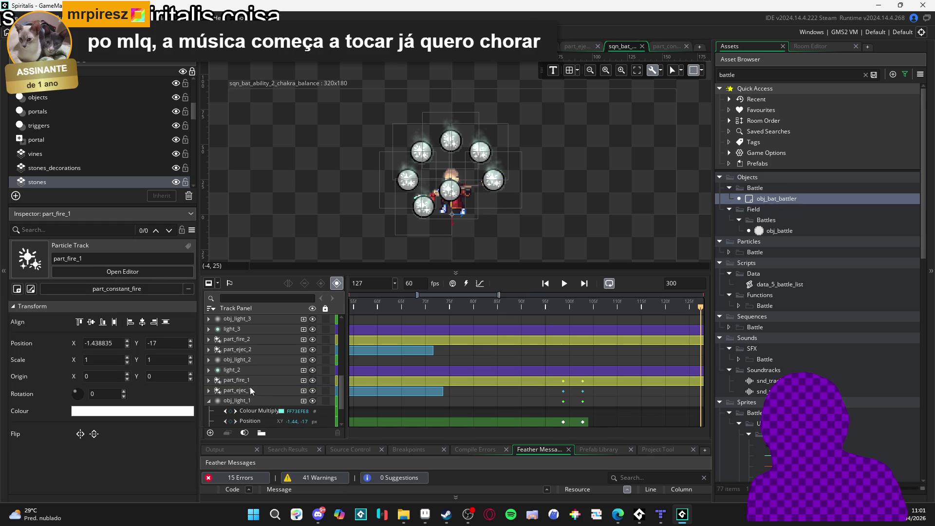
click(418, 305)
Step: Replay the sequence from frame 0 repeatedly to check the fire following the light
key(Home)
key(space)
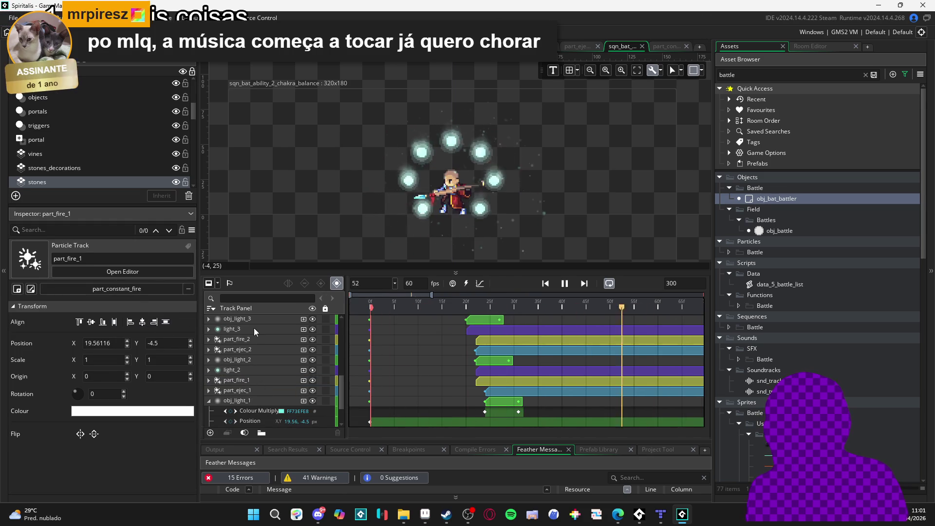
key(space)
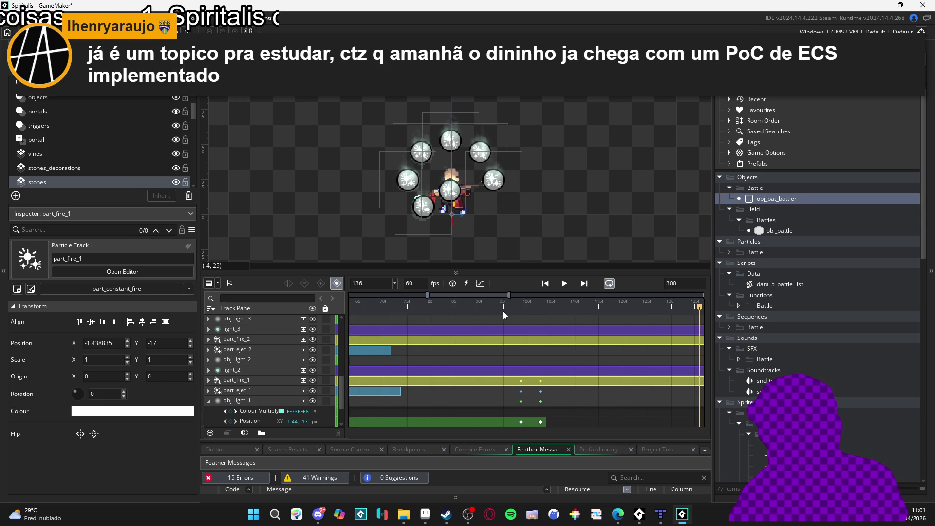
key(Home)
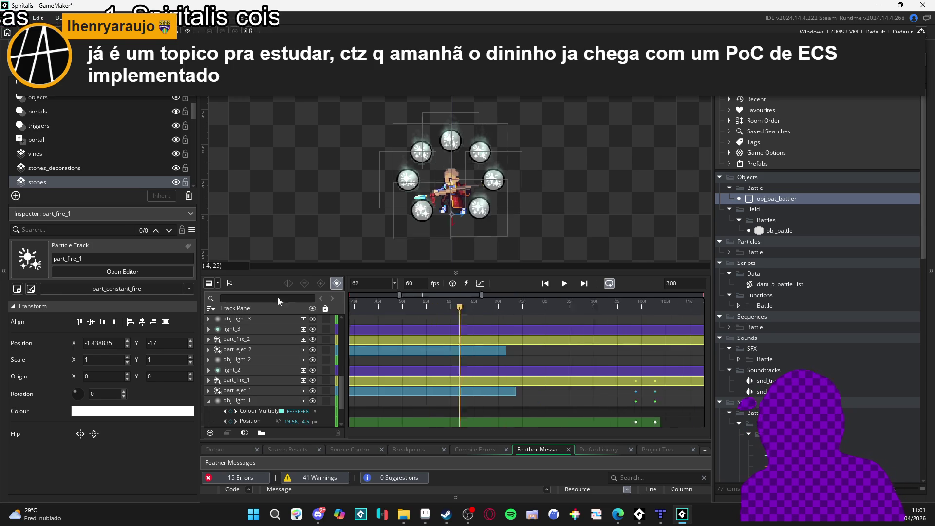
key(space)
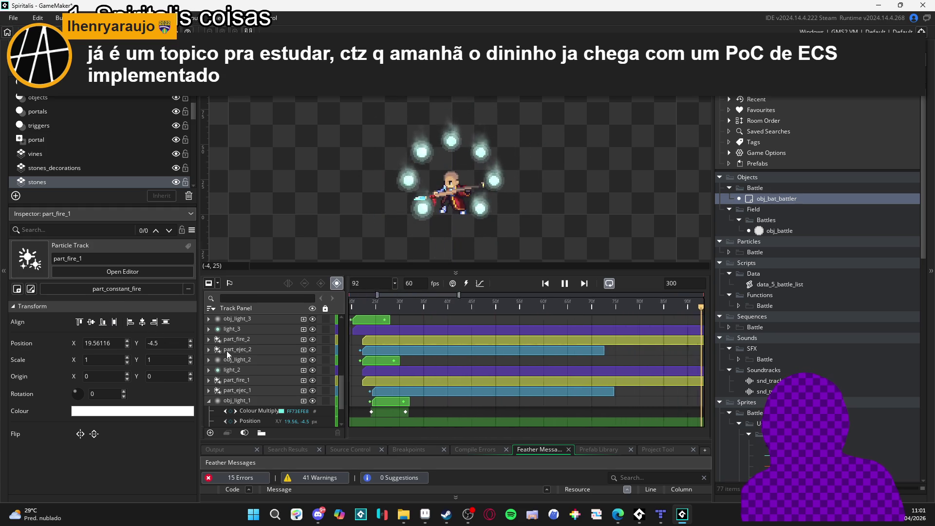
key(space)
key(Home)
key(space)
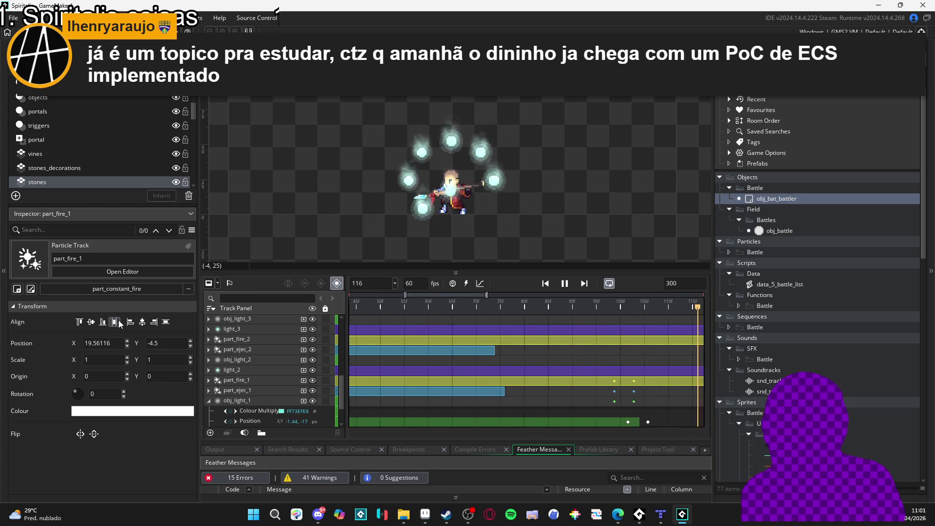
key(space)
key(Home)
key(space)
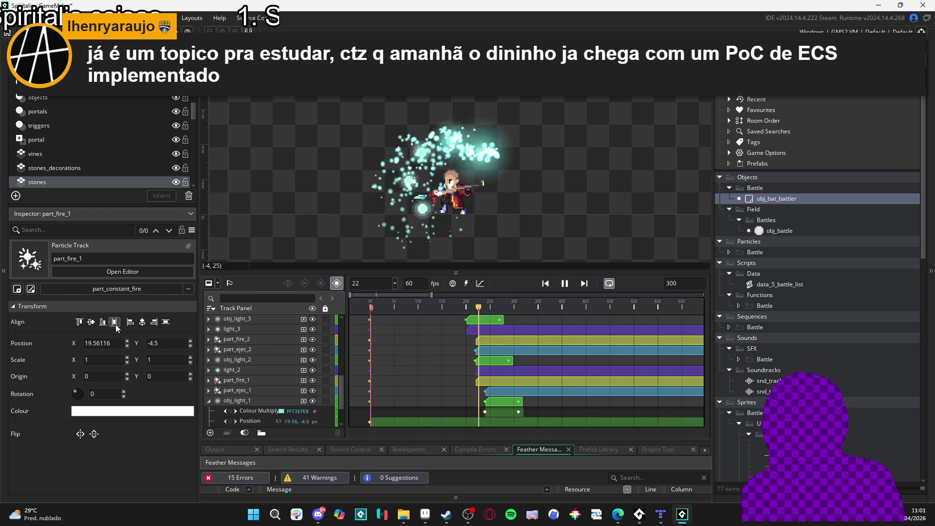
key(space)
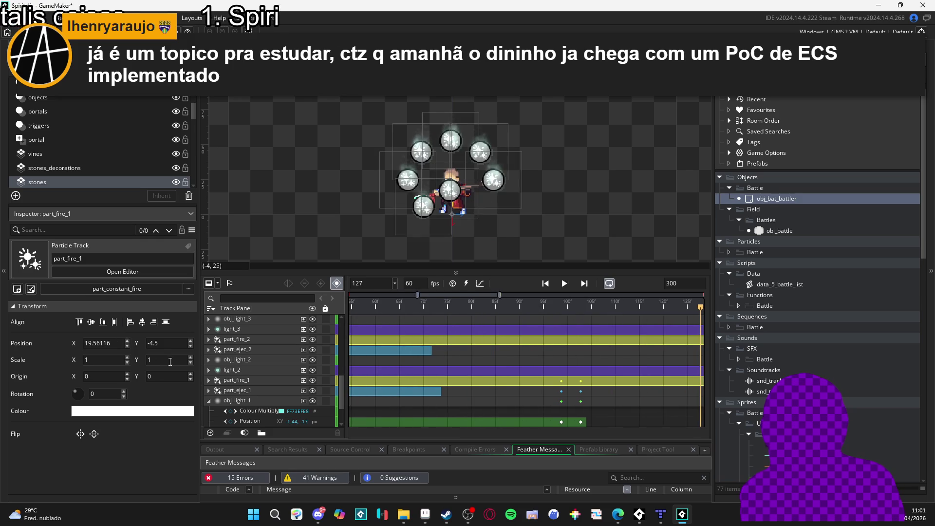
key(Home)
key(space)
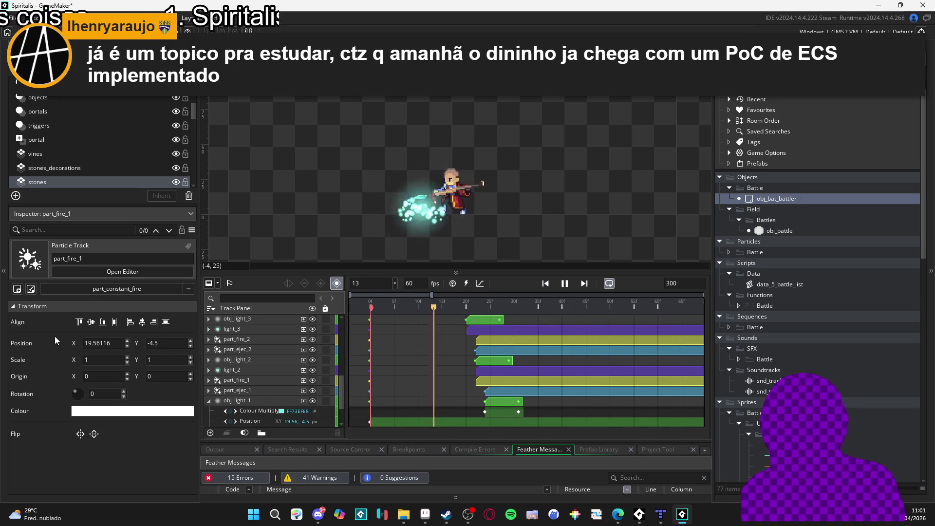
key(space)
key(Home)
key(space)
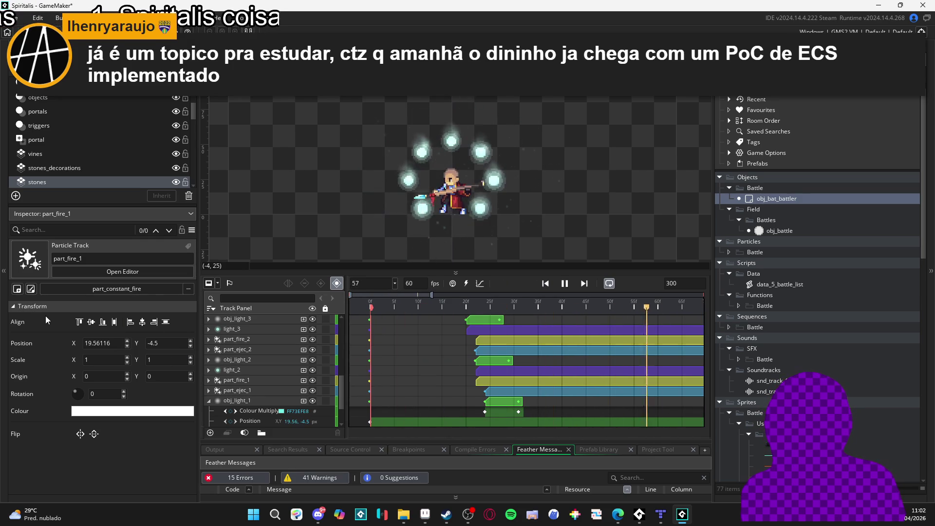
key(space)
key(Home)
key(space)
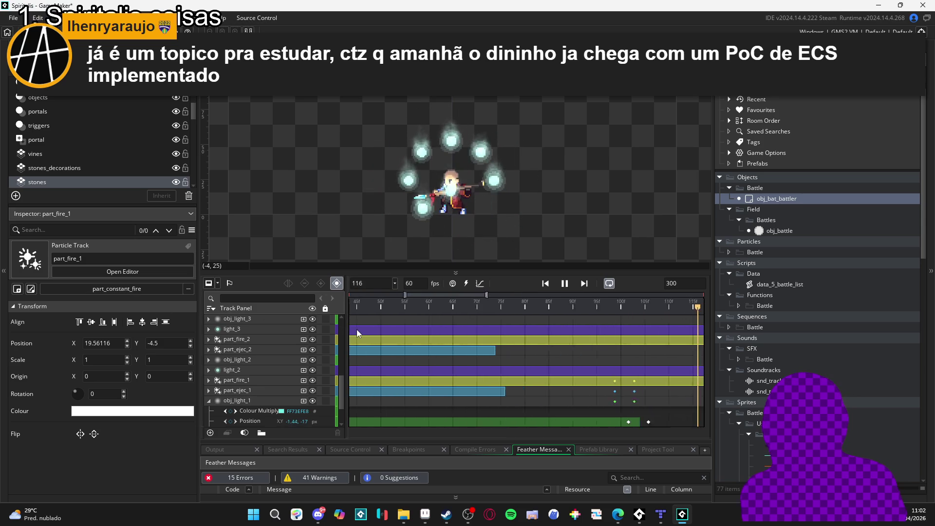
key(space)
key(Home)
key(space)
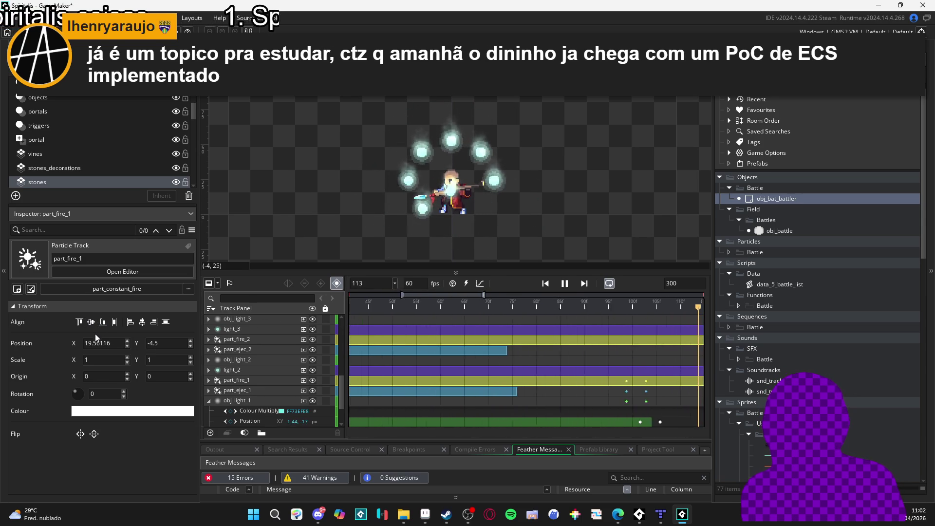
key(space)
key(Home)
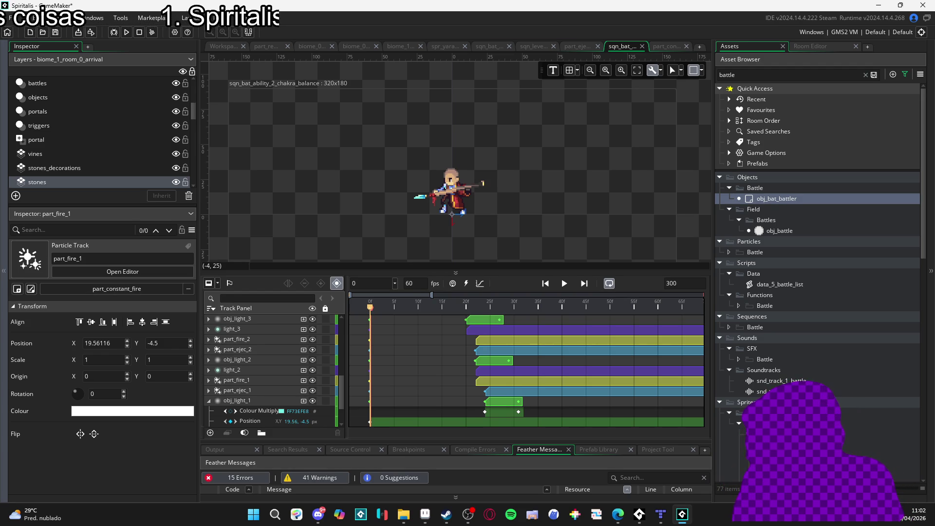
Step: Leave the chakra balance sequence at frame 0 and switch over to Microsoft Edge
key(alt+Tab)
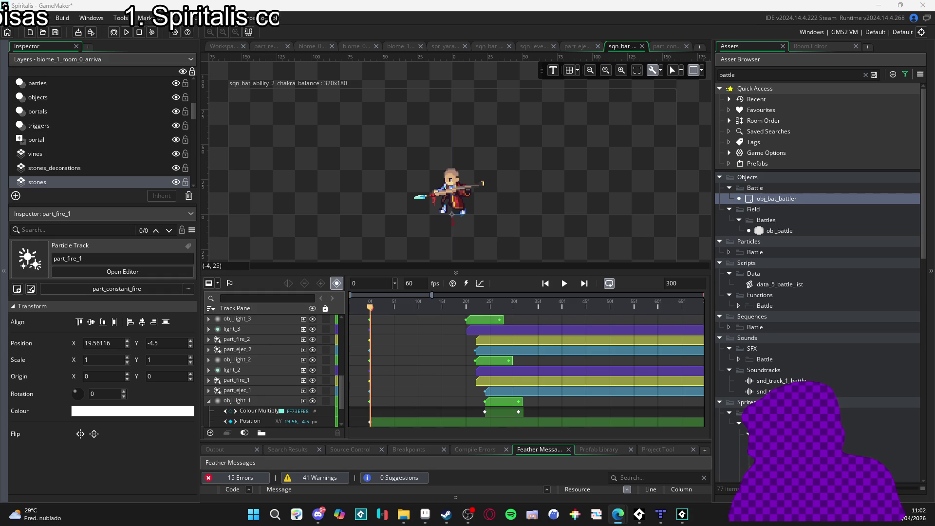
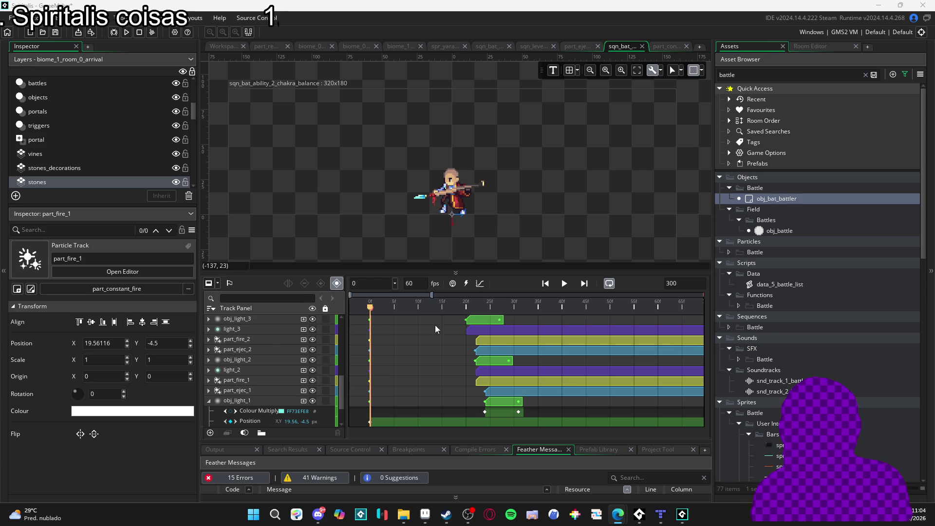
Step: Replay the chakra balance sequence from frame 0 three times, rewinding after each playback
key(space)
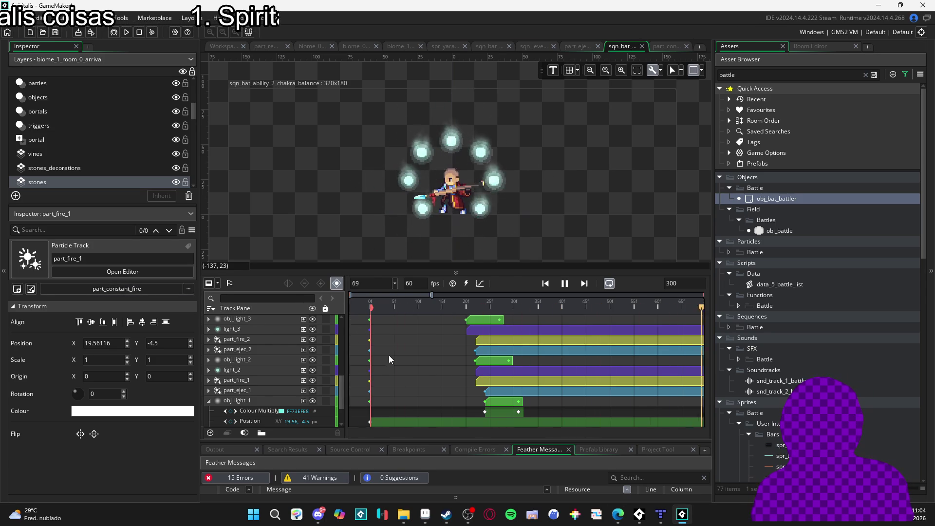
key(space)
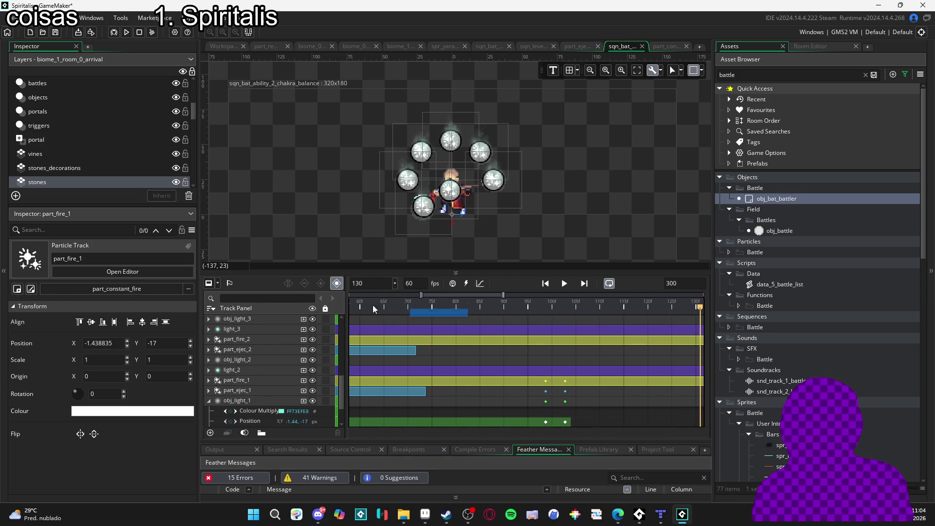
key(Home)
key(space)
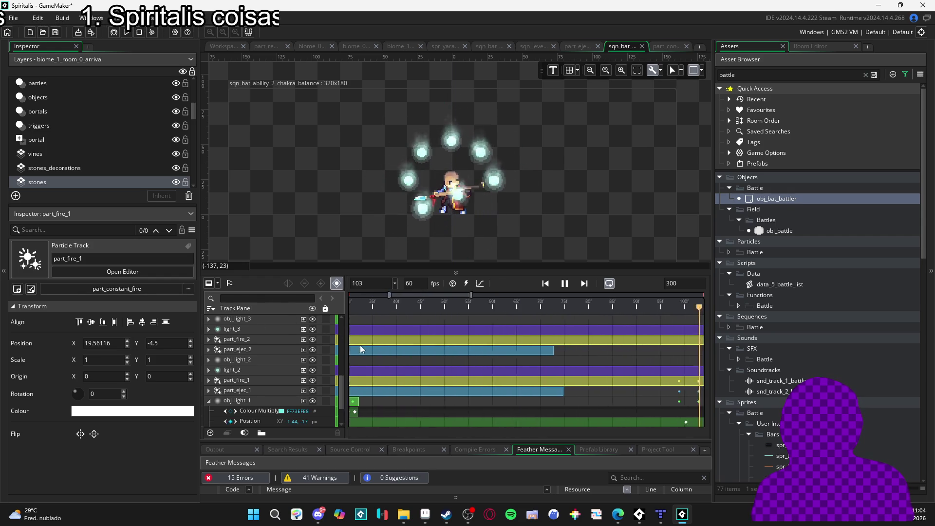
key(space)
key(Home)
key(space)
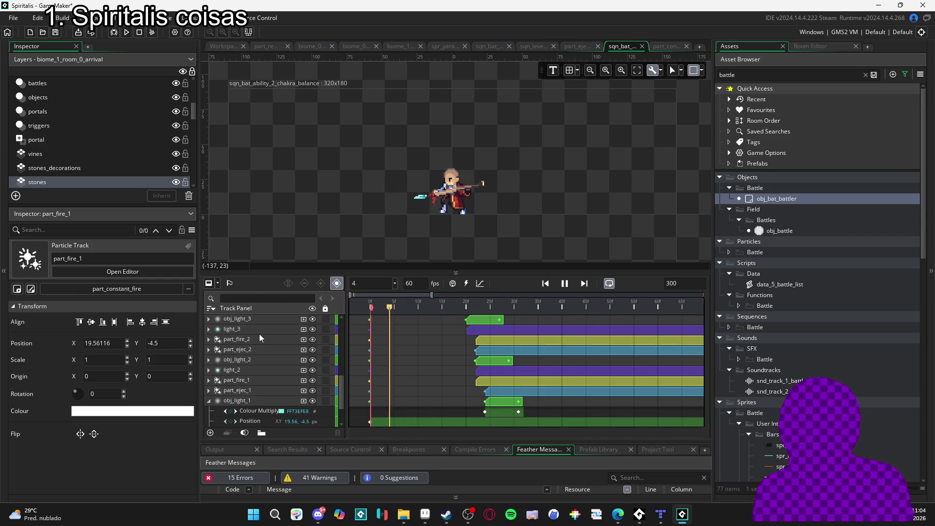
key(space)
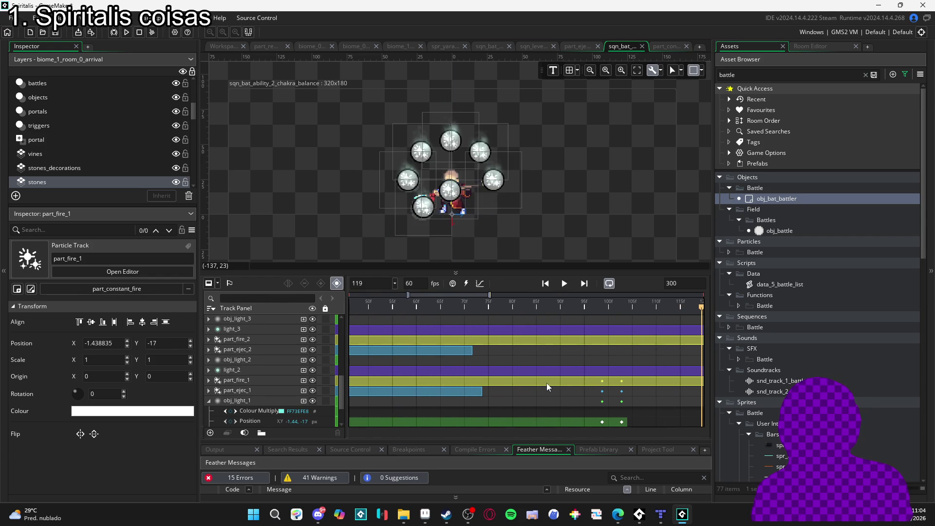
key(Home)
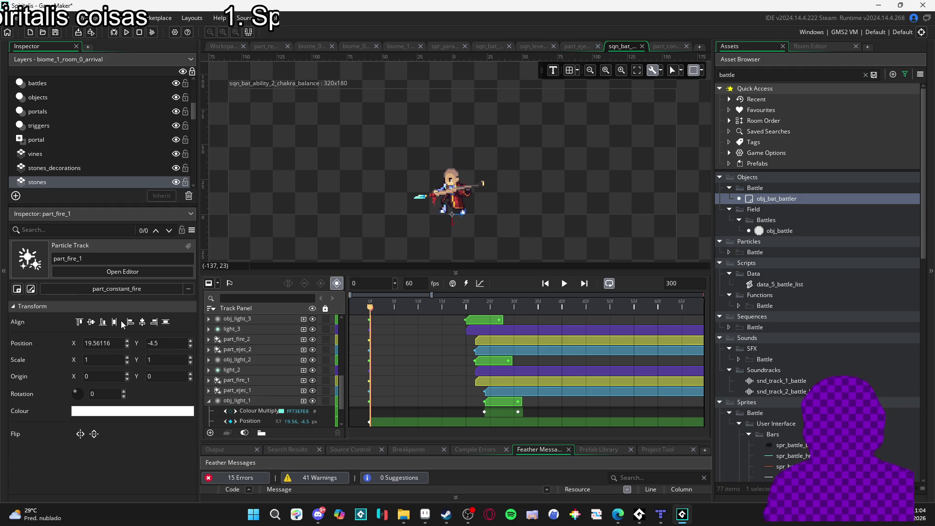
Step: Select the light_1 sprite track, play it, scrub to frame 67, then minimize GameMaker
click(211, 401)
click(209, 401)
click(212, 413)
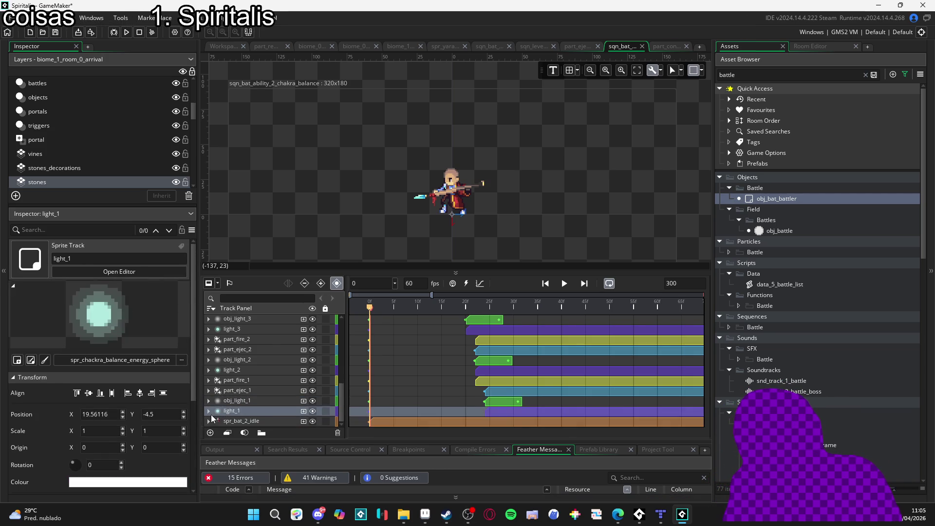
click(565, 282)
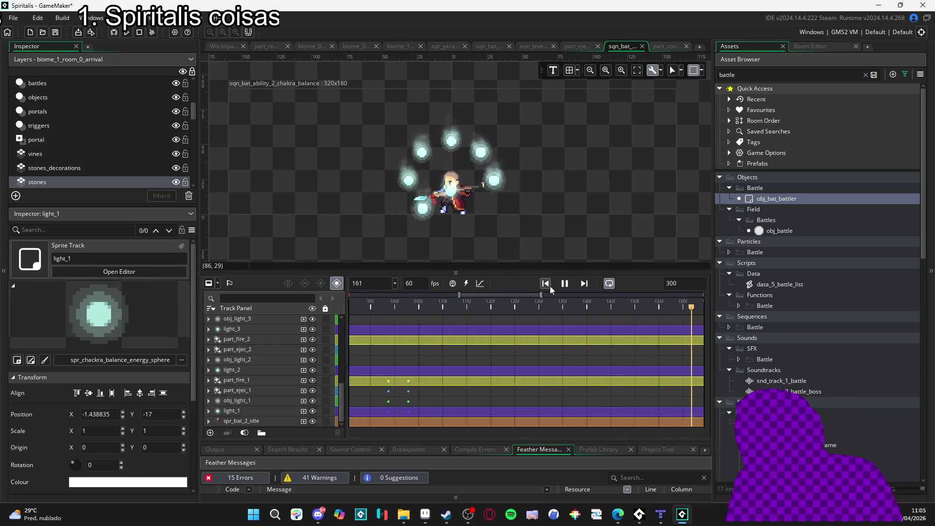
click(563, 284)
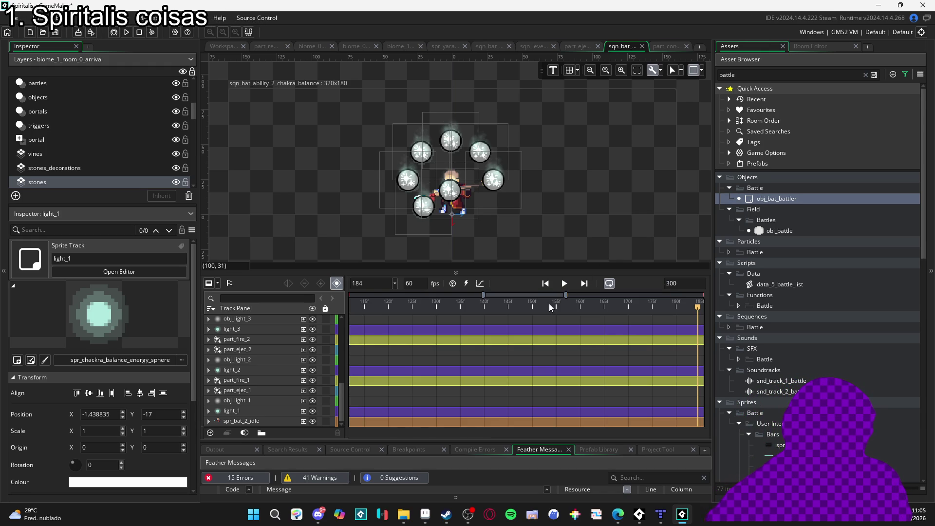
key(Home)
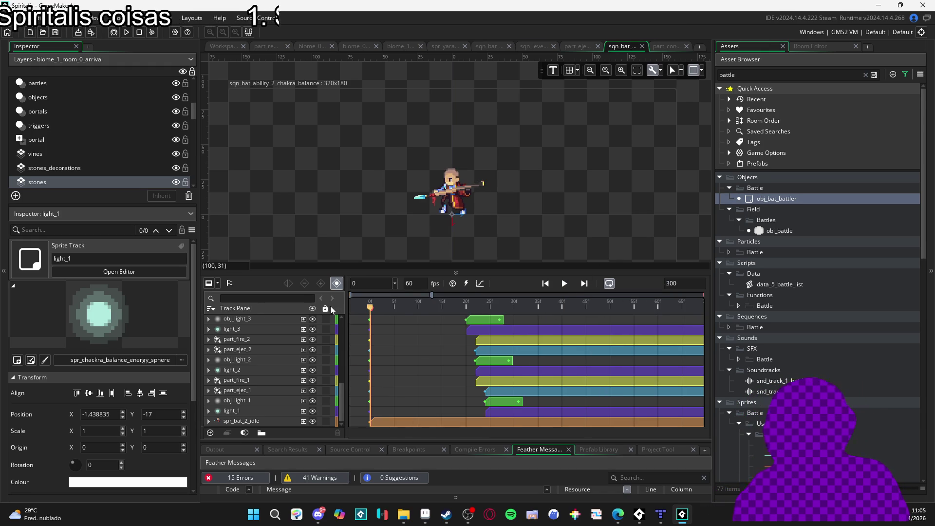
drag(370, 307, 691, 312)
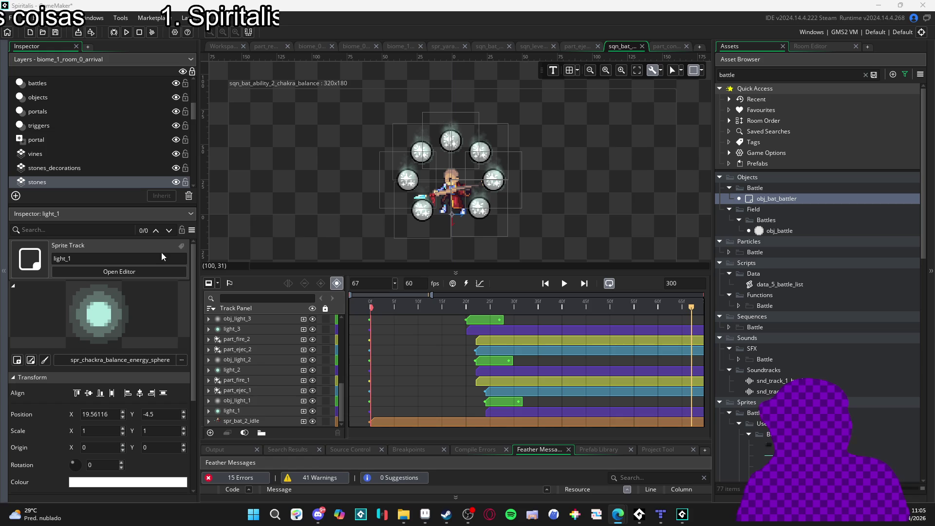
click(641, 4)
click(880, 5)
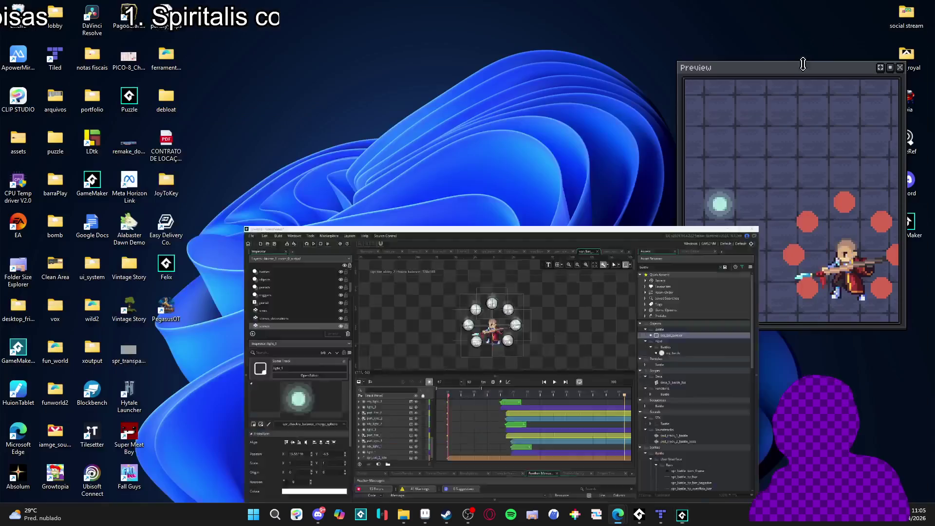
Step: Restore Aseprite and switch to the spr_tavern_wall_and_floor_tileset.png document
click(426, 514)
scroll(385, 219, down, 4)
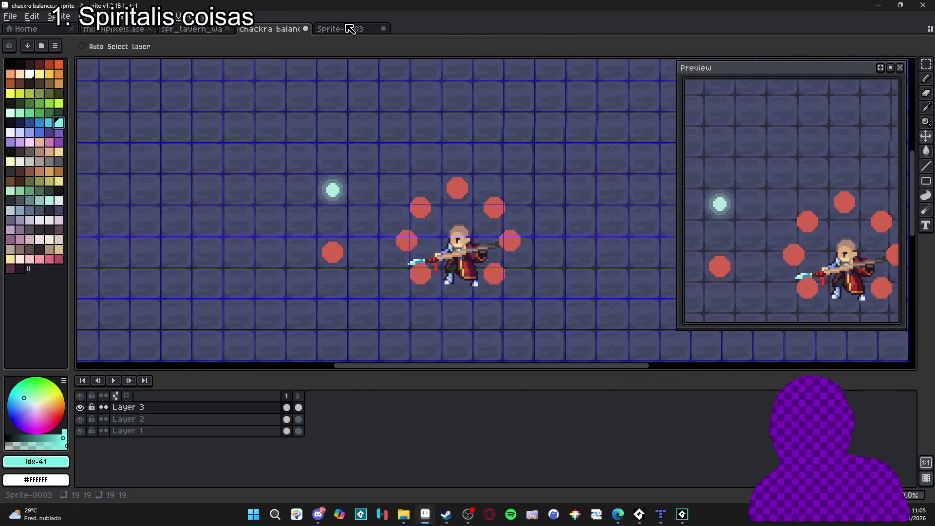
click(341, 28)
click(193, 29)
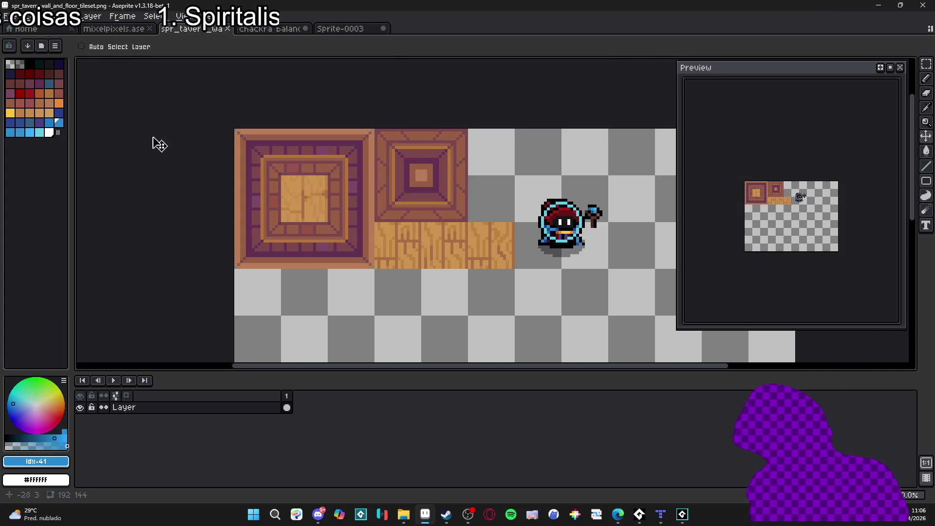
Step: Create a new 1152×864 sprite and paste the dungeon room image into it
click(12, 16)
click(14, 24)
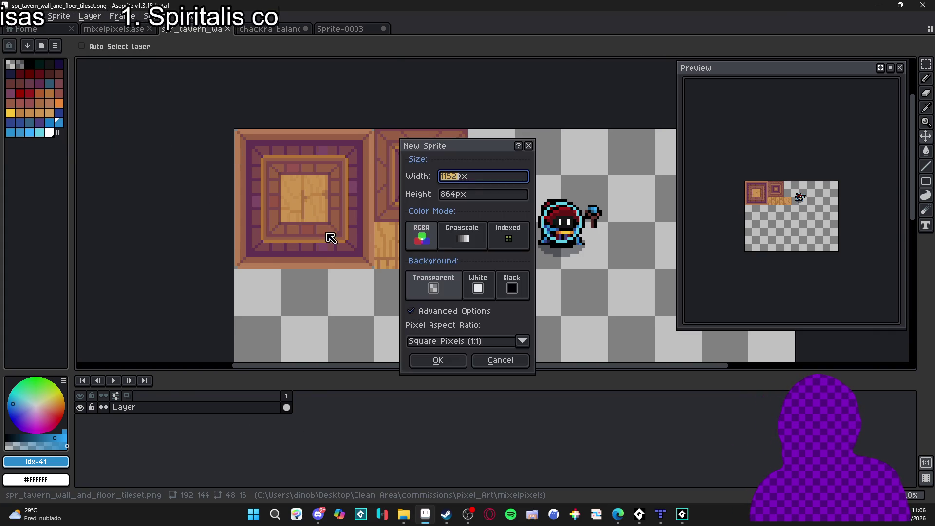
click(437, 359)
key(ctrl+v)
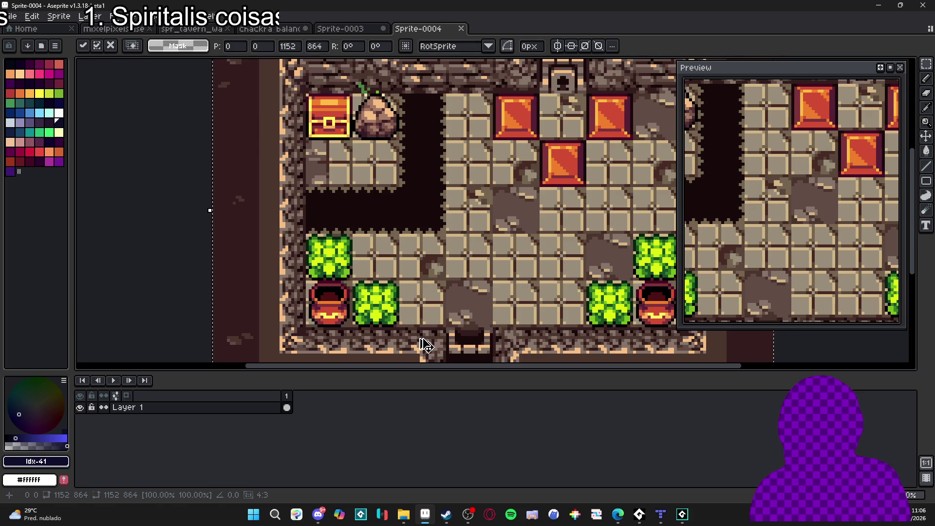
key(Return)
key(ctrl+')
scroll(416, 336, up, 8)
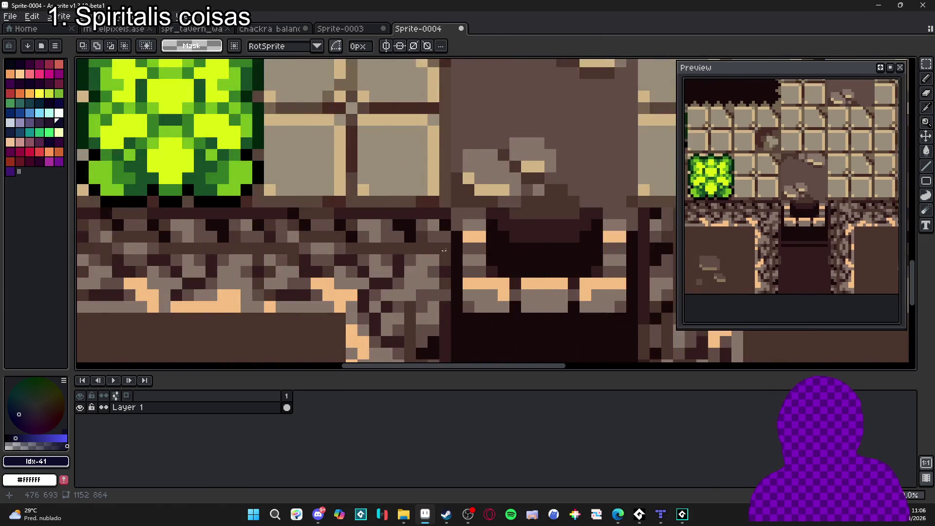
key(b)
key(m)
drag(448, 243, 428, 263)
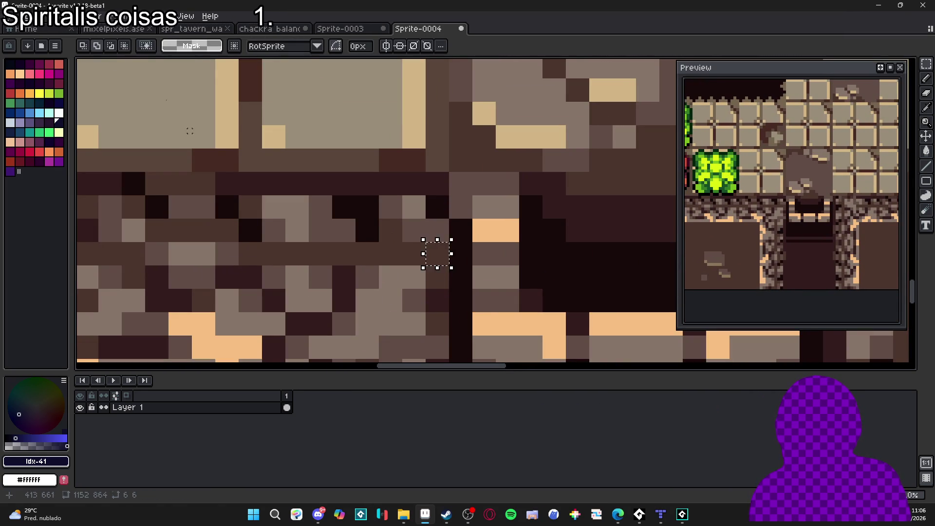
Step: Resize the sprite to 192 px wide (192×144) and show the tile grid
key(alt+s)
key(Down)
key(Down)
key(Down)
key(Return)
click(695, 129)
key(BackSpace)
key(BackSpace)
key(BackSpace)
text(192)
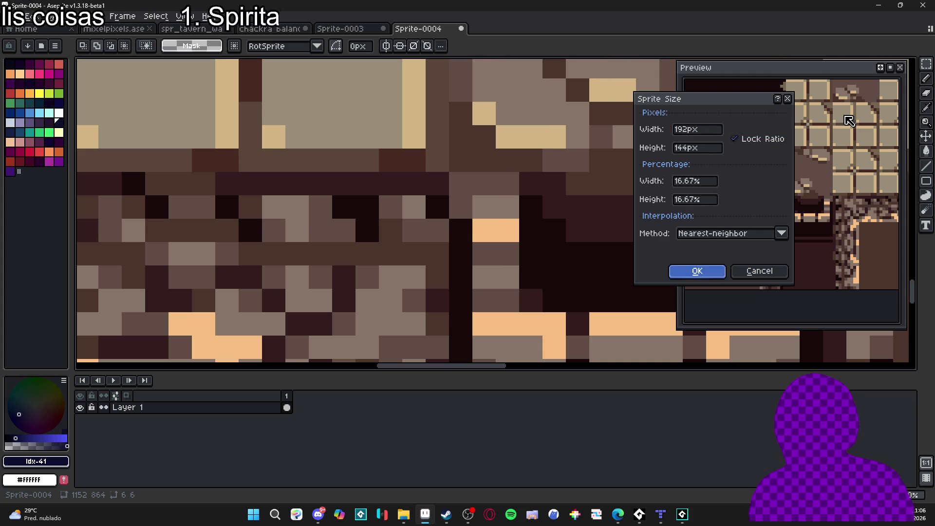
key(Return)
key(ctrl+apostrophe)
scroll(410, 259, left, 3)
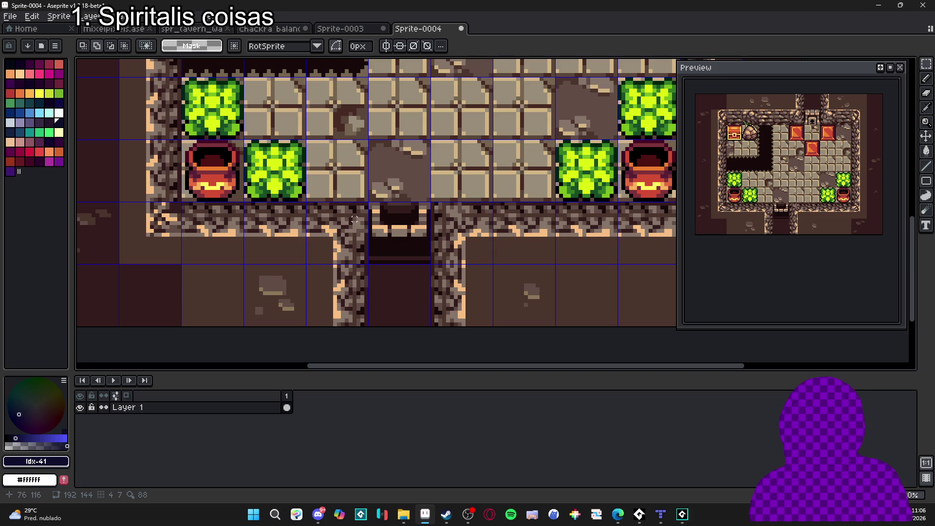
scroll(405, 227, up, 2)
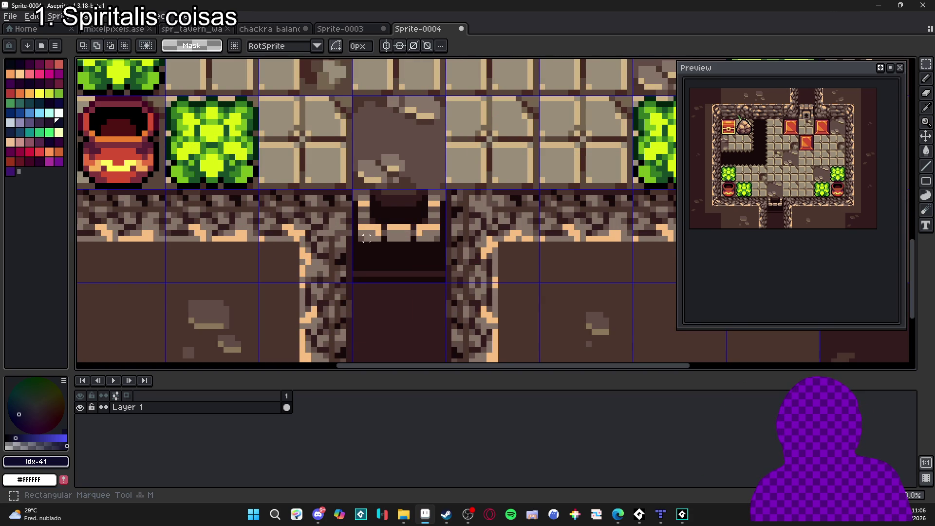
mouse_move(360, 239)
mouse_down()
mouse_move(446, 197)
mouse_move(445, 189)
mouse_up()
key(ctrl+d)
scroll(378, 247, down, 4)
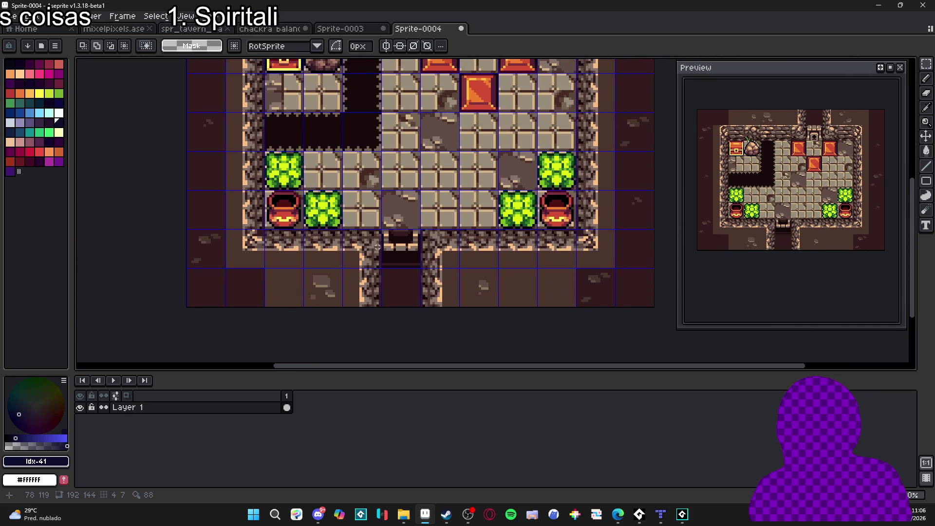
drag(370, 232, 365, 248)
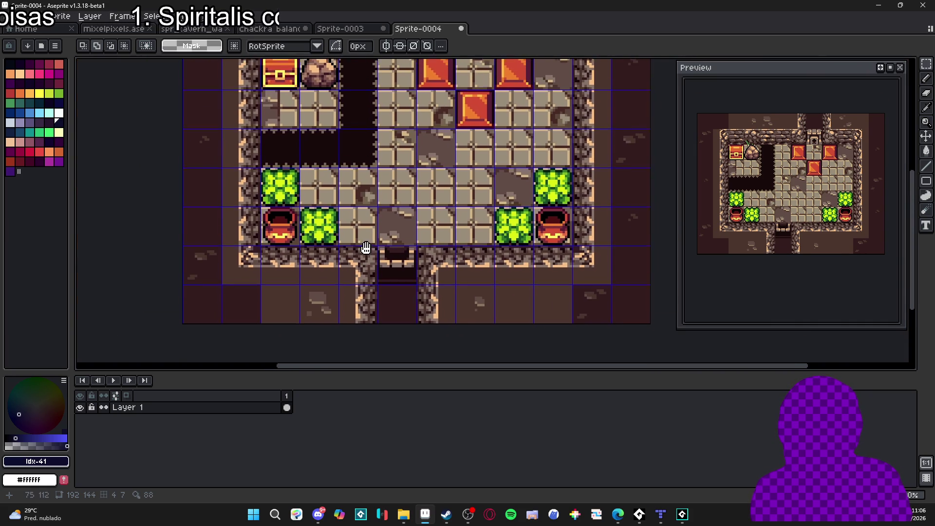
scroll(366, 248, up, 4)
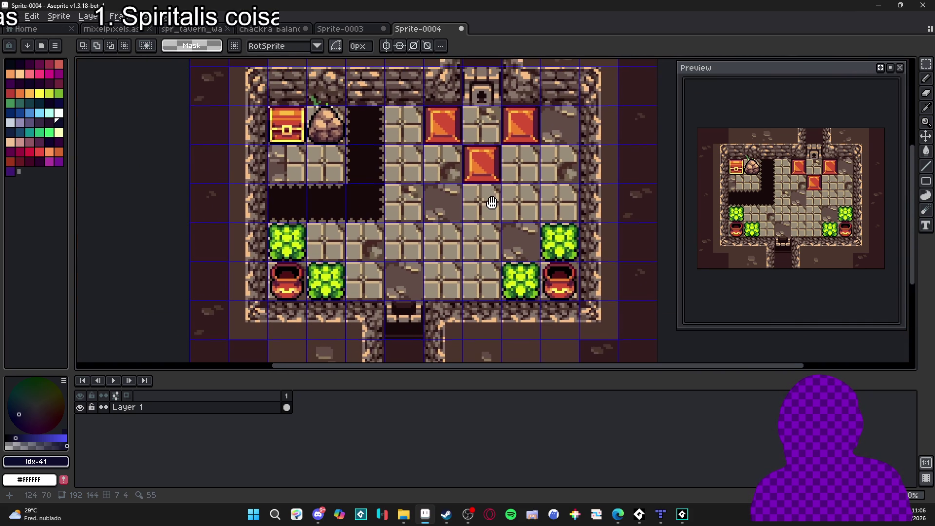
scroll(492, 202, up, 2)
scroll(438, 175, left, 2)
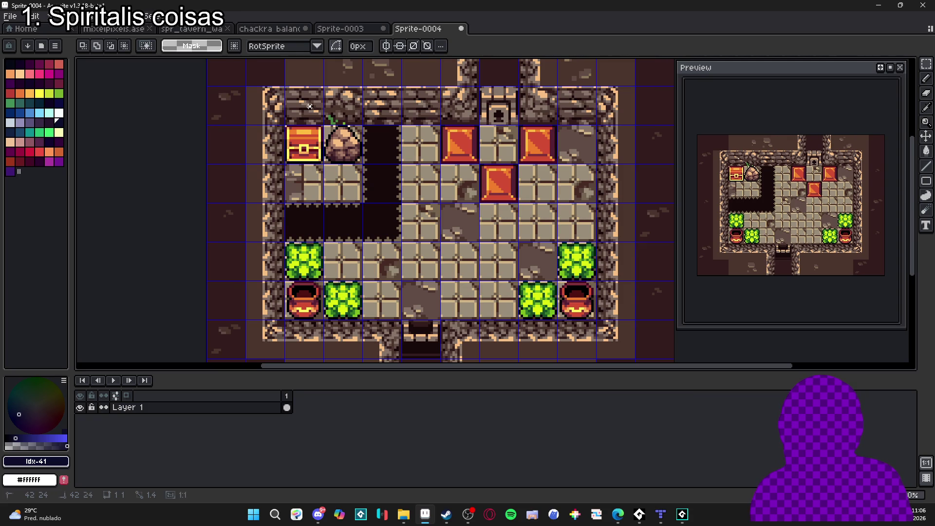
drag(296, 104, 392, 109)
click(292, 122)
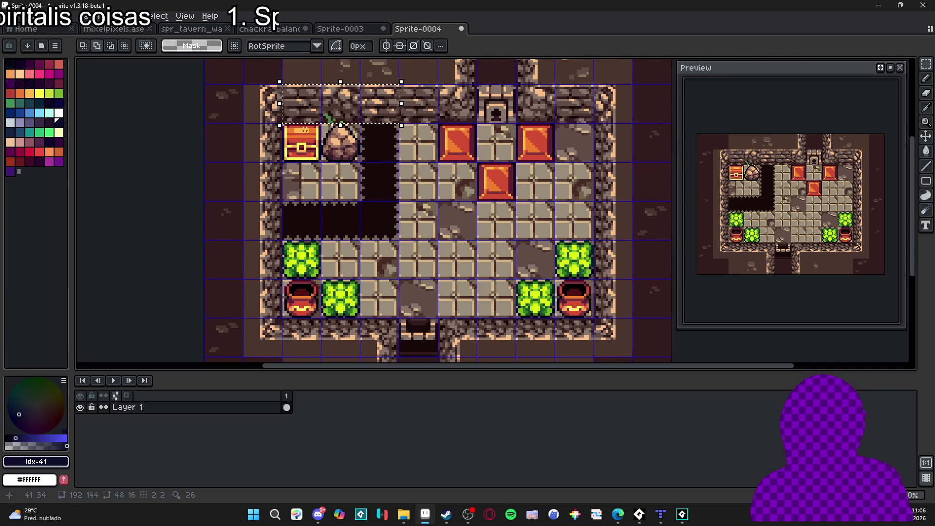
scroll(293, 122, up, 1)
click(288, 122)
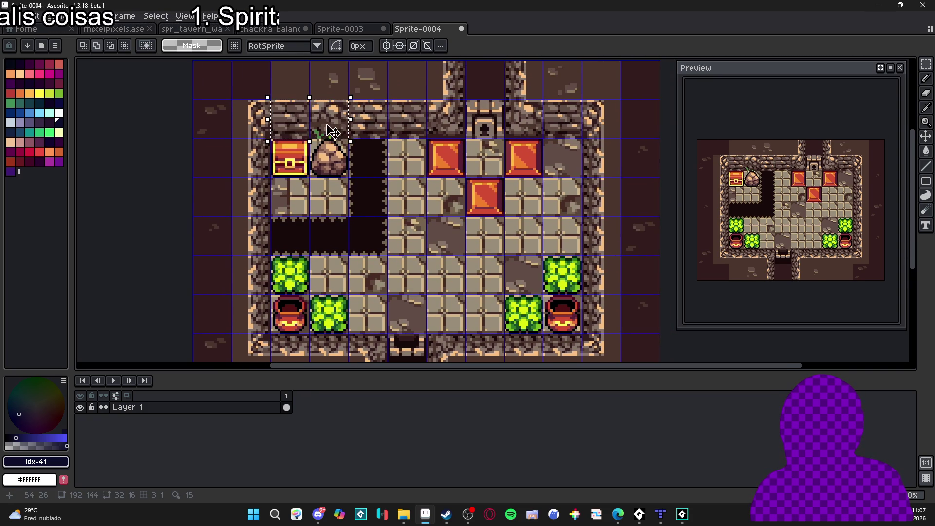
mouse_move(238, 105)
mouse_down()
mouse_move(261, 123)
mouse_move(253, 341)
mouse_move(204, 341)
mouse_move(253, 341)
mouse_up()
click(271, 292)
scroll(271, 292, down, 2)
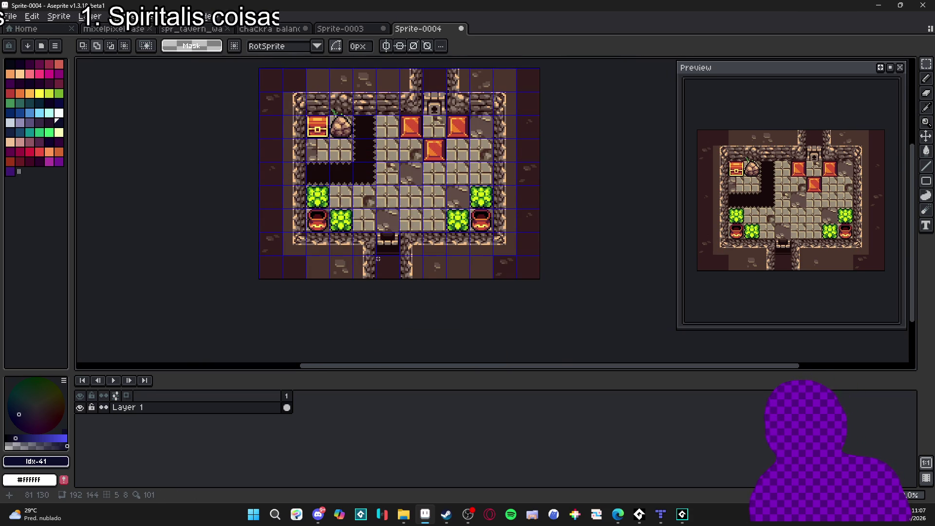
scroll(368, 260, up, 2)
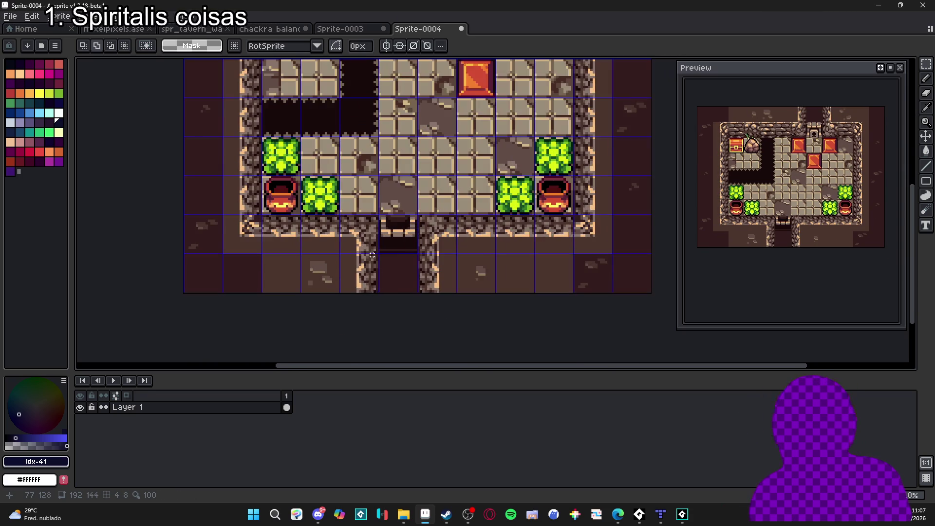
scroll(360, 244, down, 1)
scroll(357, 233, up, 3)
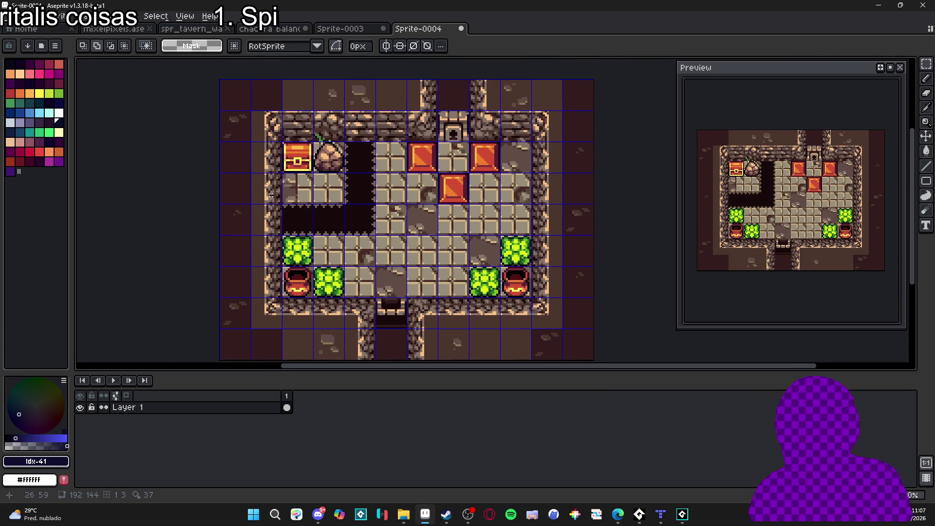
scroll(272, 196, down, 1)
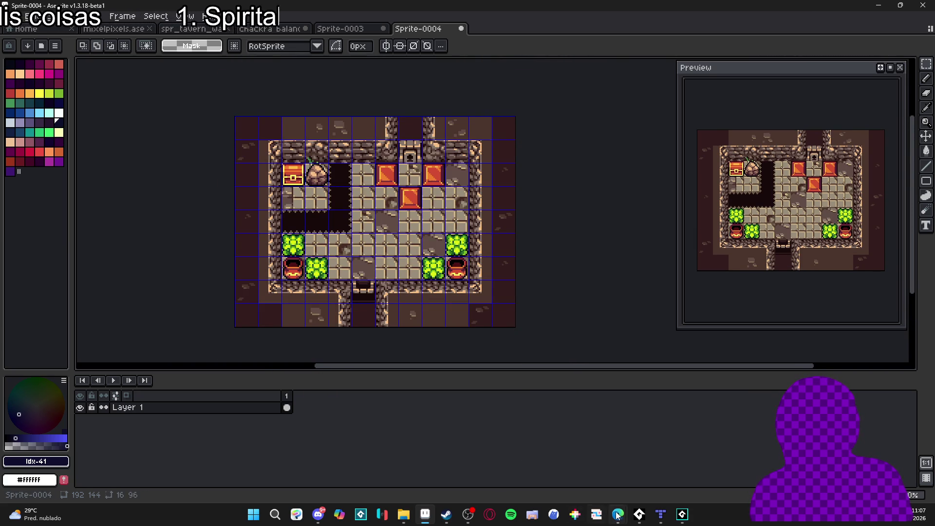
mouse_move(618, 515)
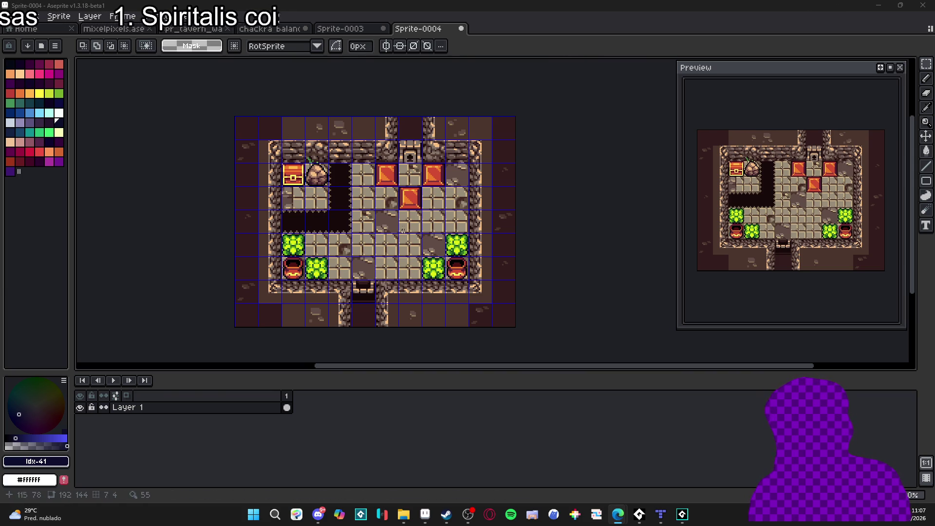
scroll(324, 314, up, 3)
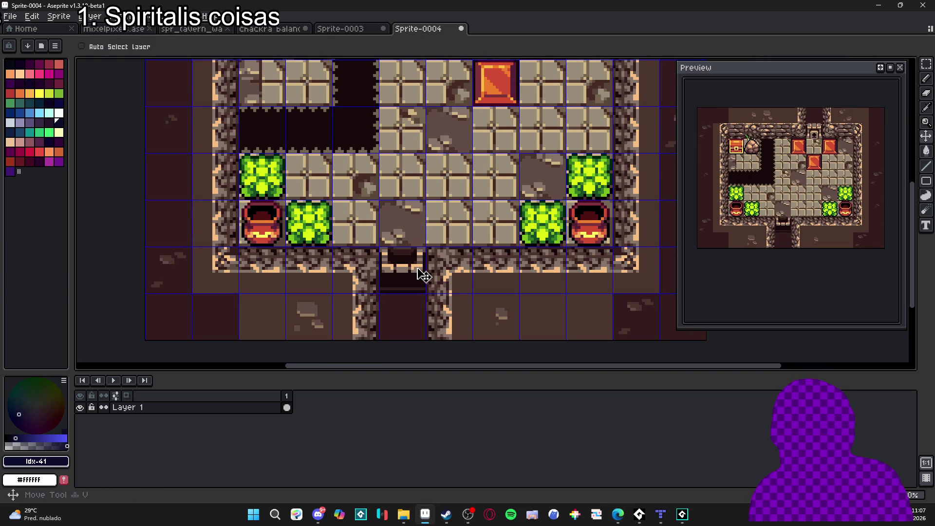
Step: Rotate a copy of the stair doorway tile 90° and place it on the right wall
scroll(418, 269, up, 1)
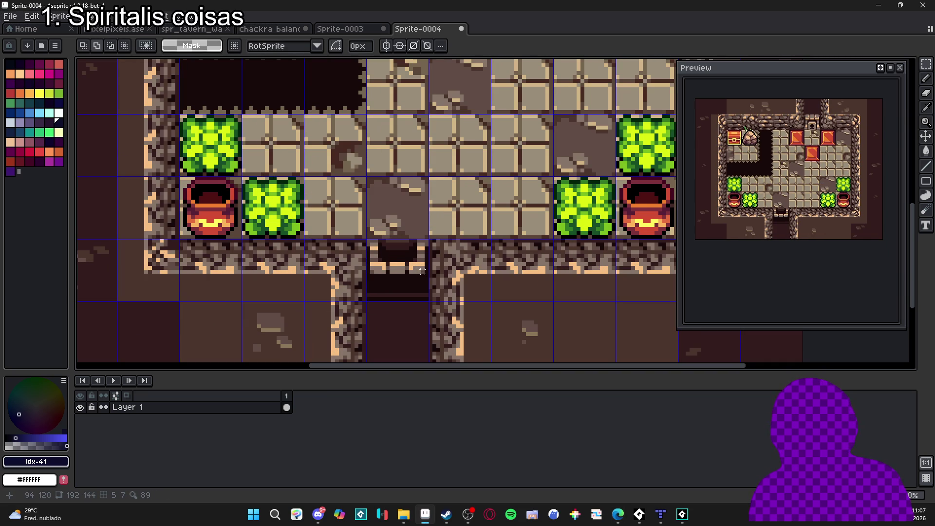
drag(422, 272, 368, 245)
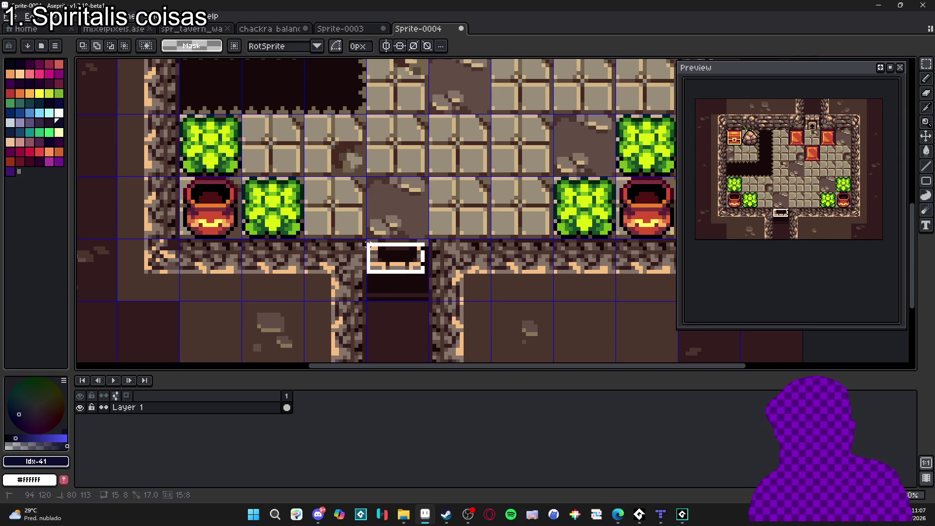
mouse_move(369, 244)
mouse_down()
mouse_move(424, 235)
mouse_move(412, 229)
mouse_up()
scroll(346, 200, down, 1)
drag(373, 305, 589, 176)
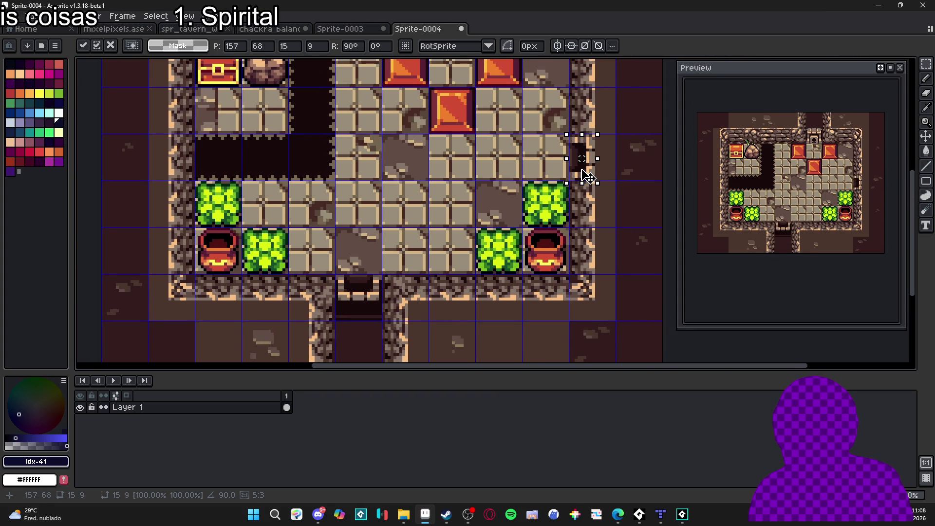
key(Return)
Step: Try moving the doorway to the top wall, undo it, and clear the selection
scroll(568, 199, left, 3)
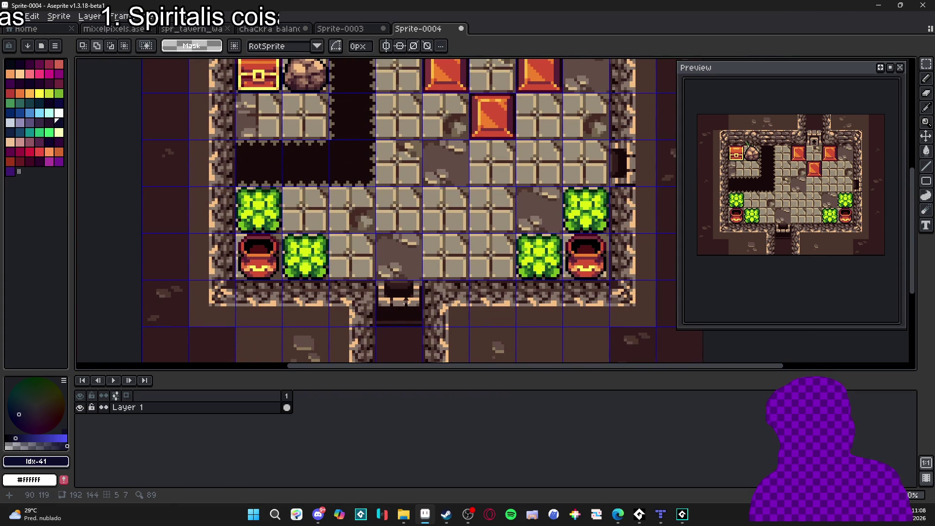
scroll(405, 301, up, 1)
mouse_move(427, 307)
mouse_down()
mouse_move(363, 270)
mouse_move(481, 124)
mouse_up()
click(399, 291)
scroll(398, 291, down, 3)
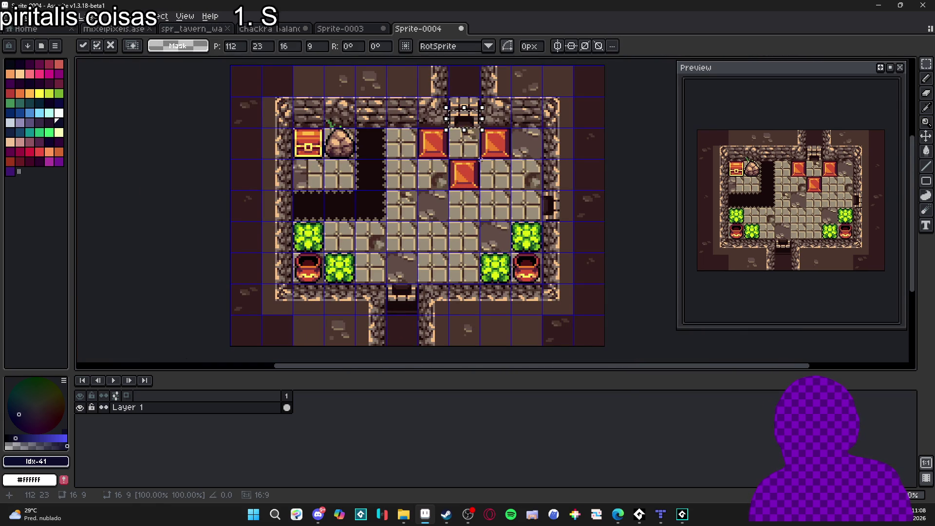
click(485, 232)
key(ctrl+z)
key(ctrl+z)
mouse_move(424, 217)
mouse_down()
mouse_move(371, 225)
mouse_move(424, 223)
mouse_move(417, 206)
mouse_up()
key(ctrl+d)
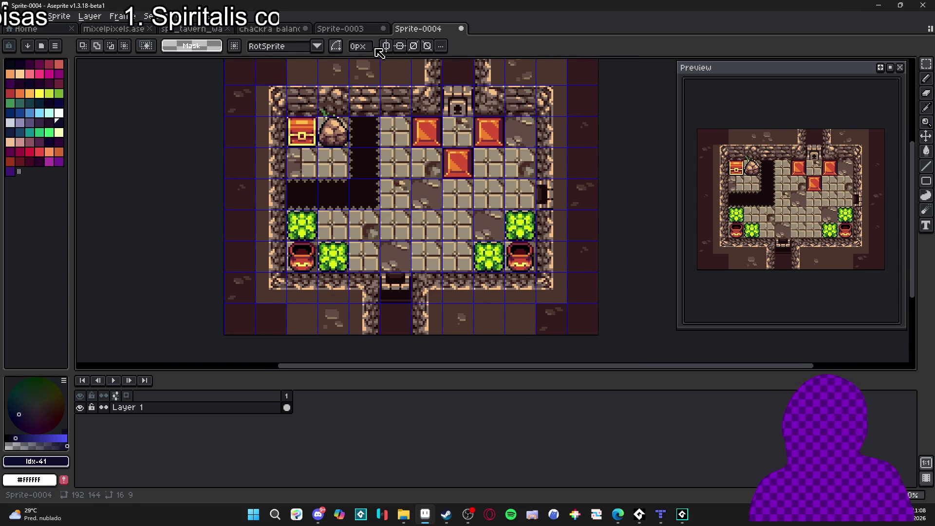
key(alt+Tab)
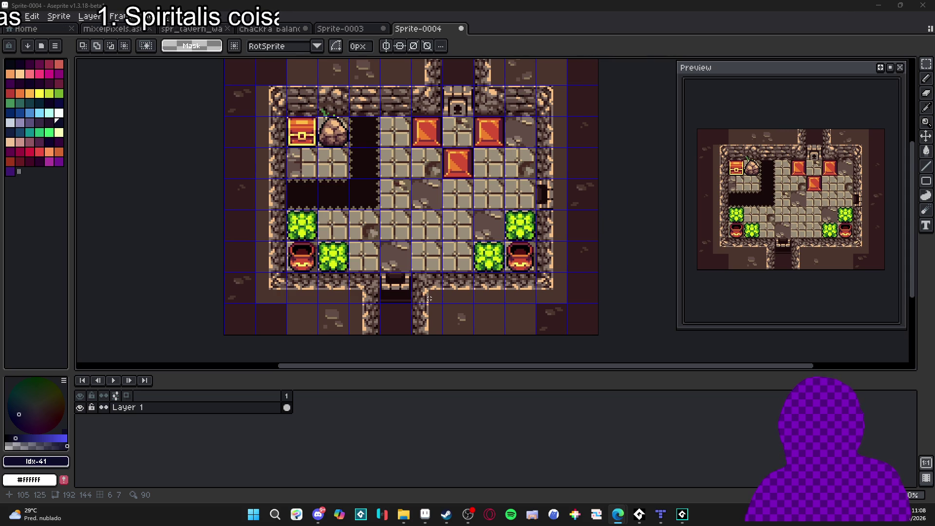
drag(429, 298, 427, 261)
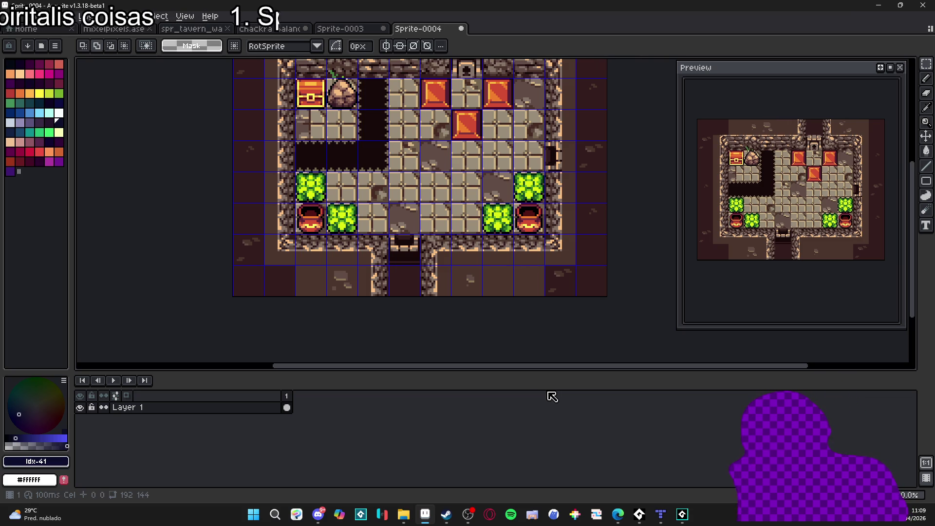
Step: Compare the Tiled room map with the Aseprite mockup, hiding the mockup's tile grid
click(661, 514)
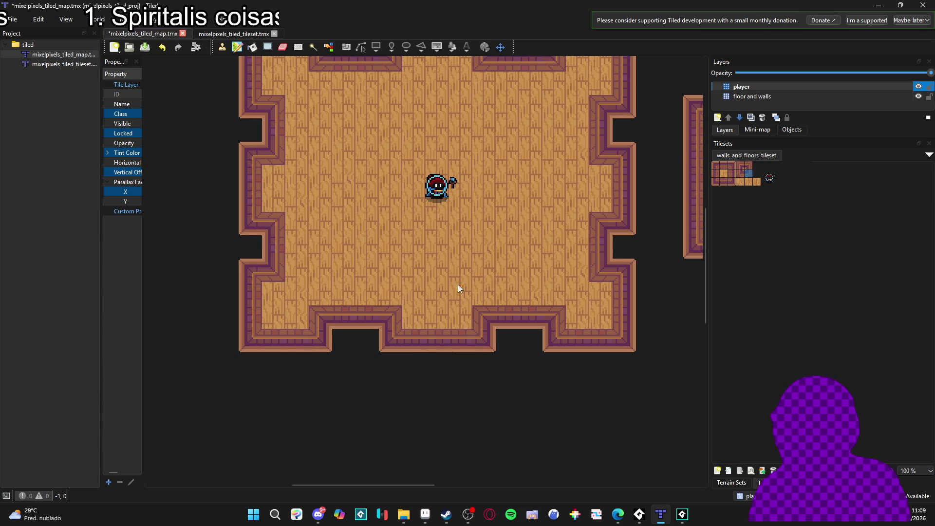
drag(459, 277, 464, 362)
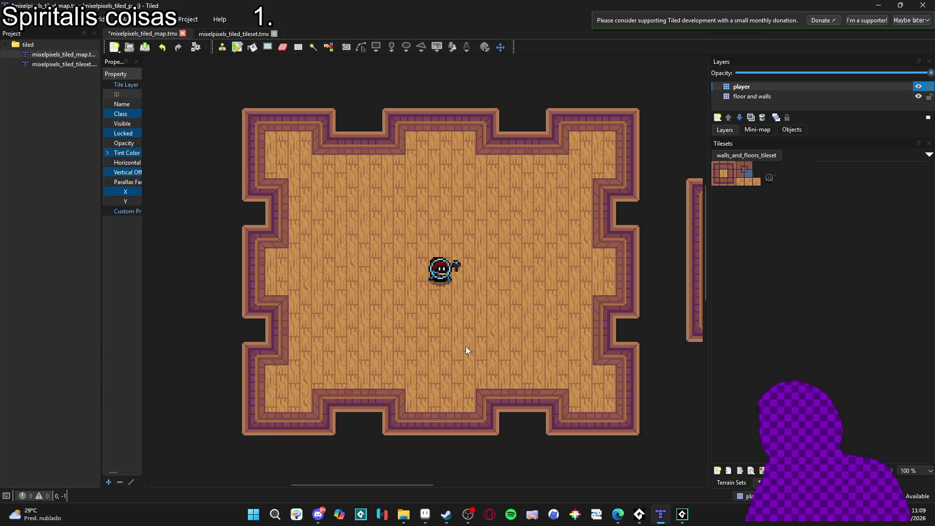
key(ctrl+z)
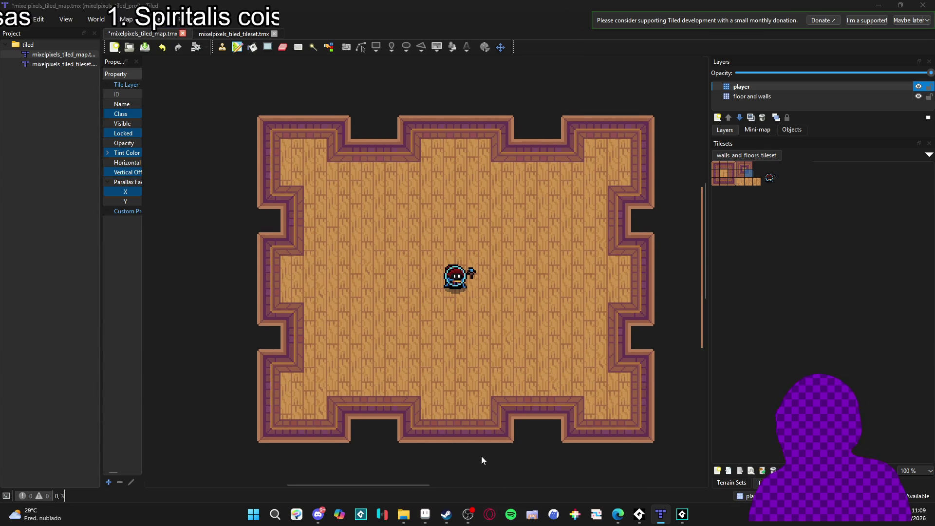
key(alt+Tab)
drag(453, 235, 481, 265)
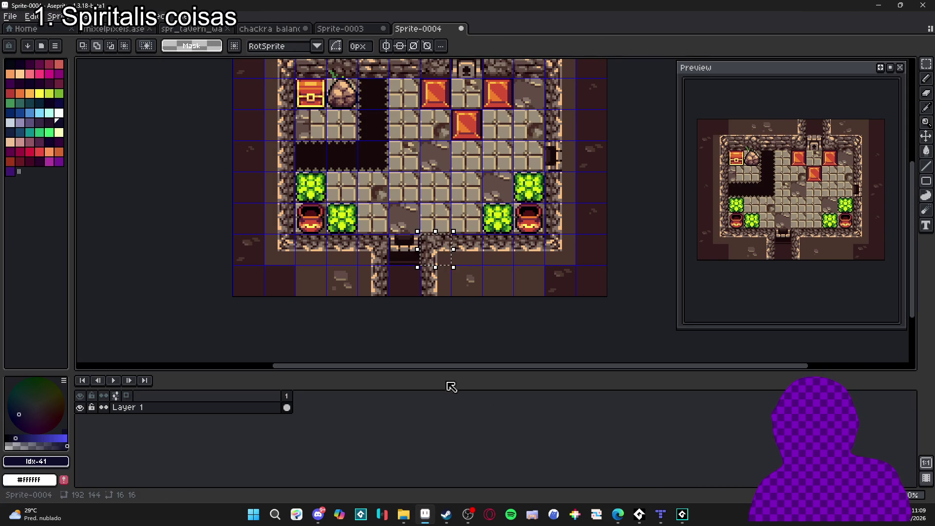
key(alt+Tab)
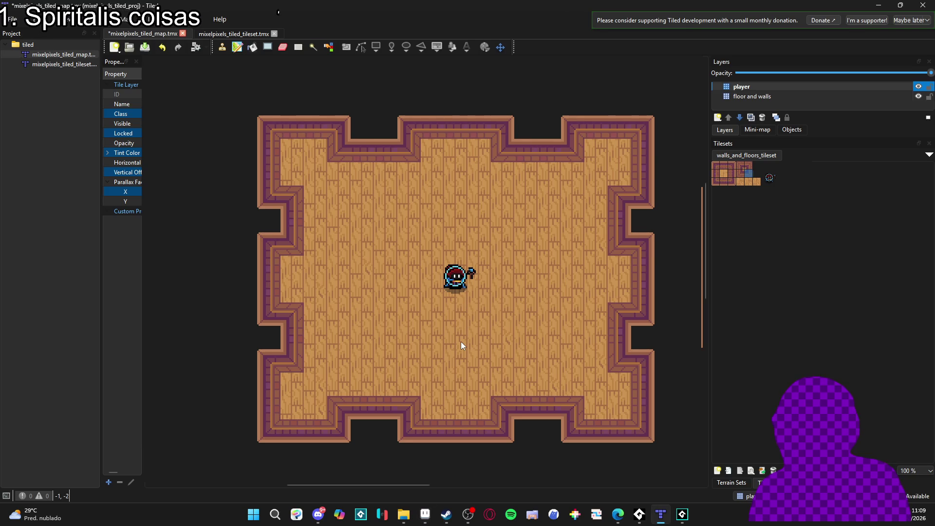
key(alt+Tab)
drag(378, 155, 386, 163)
key(ctrl+apostrophe)
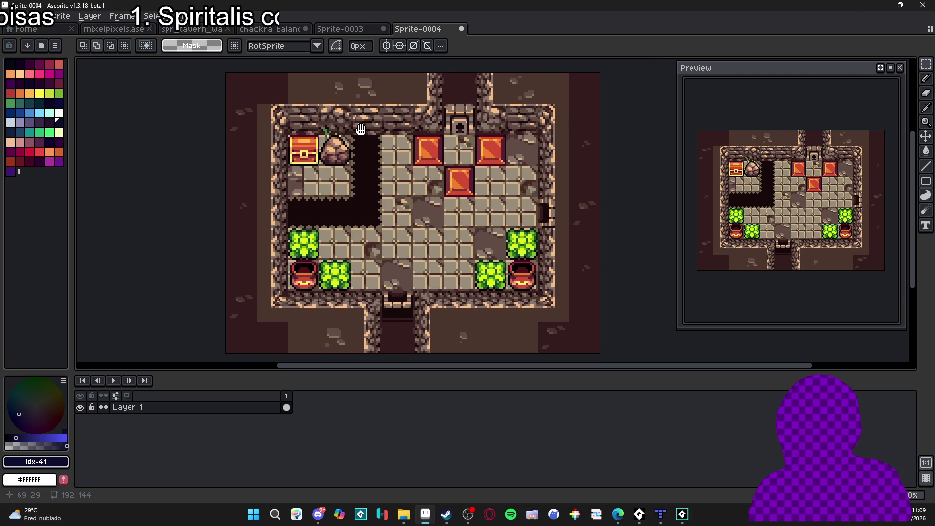
Step: Flip between Tiled and Aseprite a few more times, then open Sprite-0003 in Aseprite
key(alt+Tab)
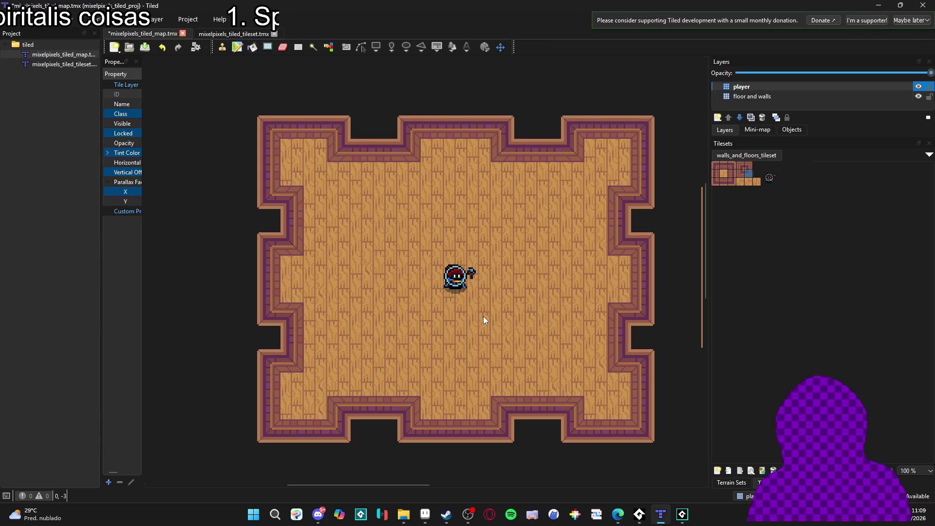
key(alt+Tab)
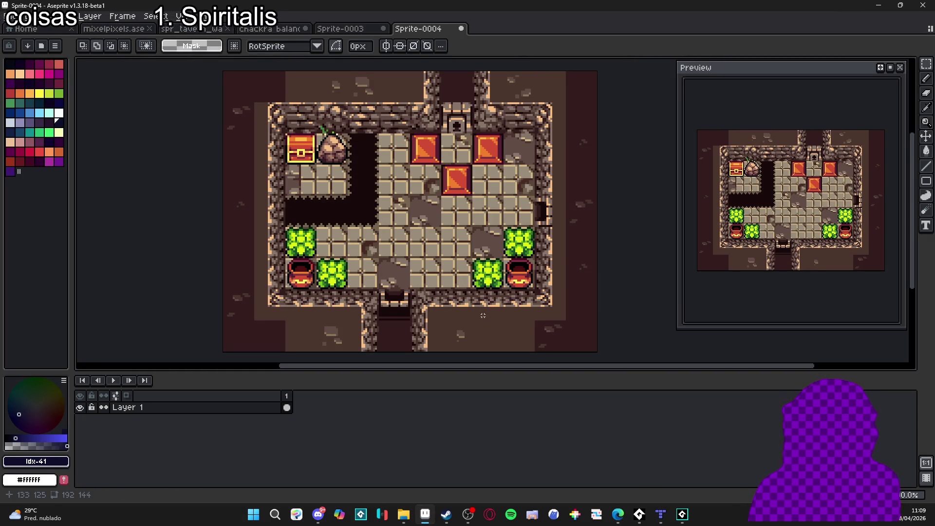
key(alt+Tab)
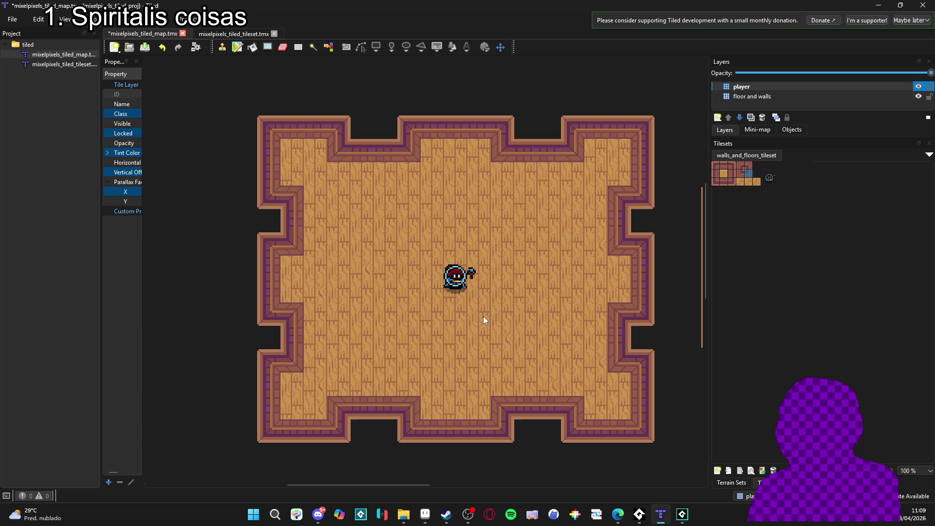
key(alt+Tab)
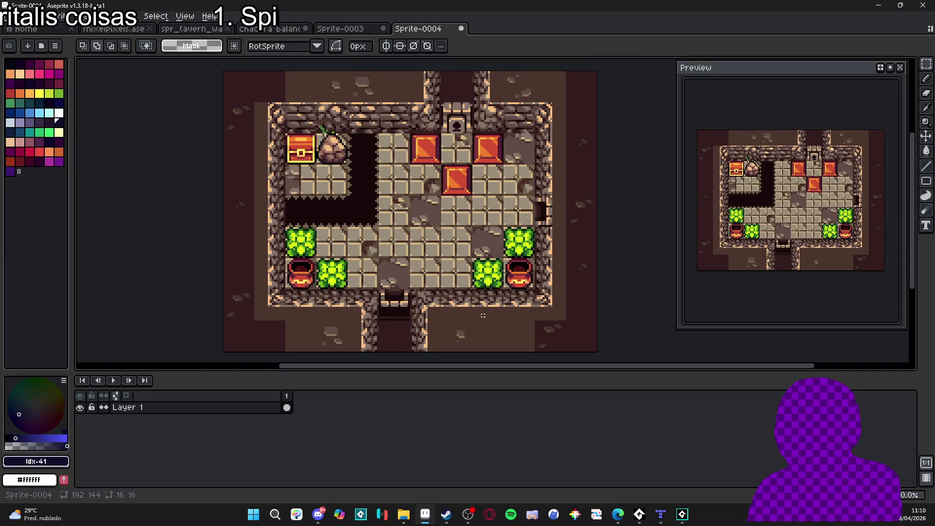
key(alt+Tab)
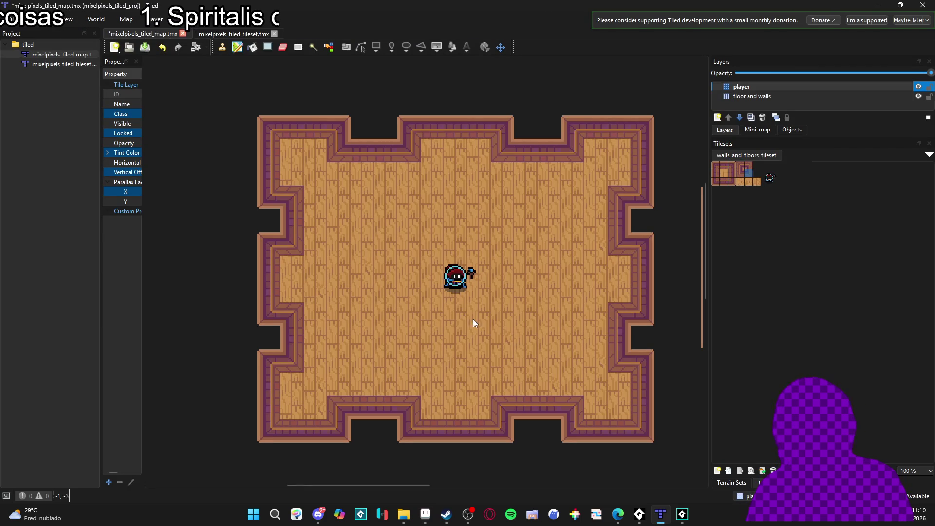
click(425, 521)
click(340, 28)
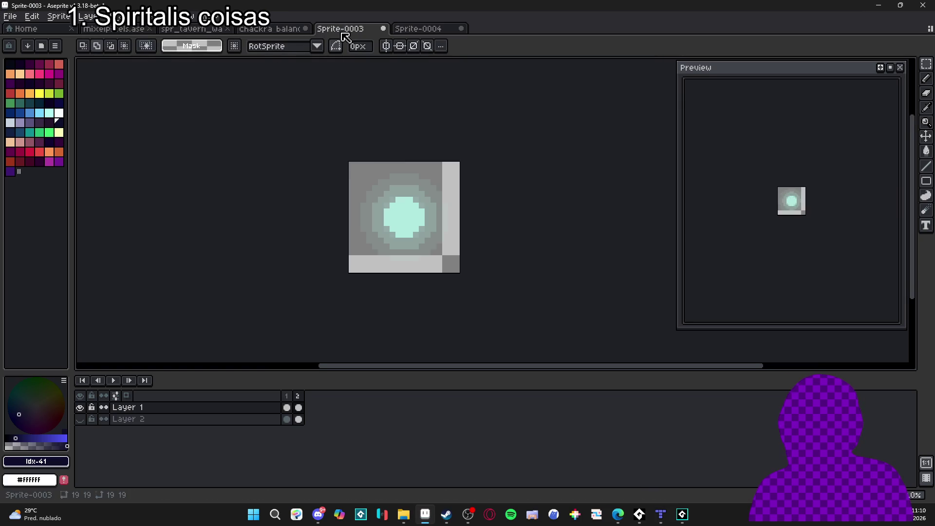
Step: Show Sprite-0004 side by side with the mixelpixels tileset, with the cross-shaped wall tiles in view
mouse_move(418, 30)
mouse_down()
mouse_move(390, 57)
mouse_move(92, 167)
mouse_move(136, 167)
mouse_up()
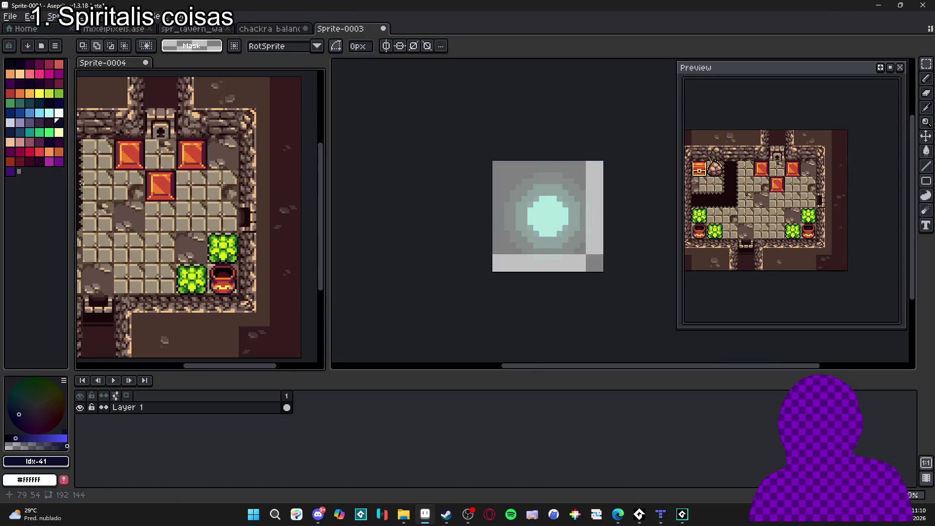
click(117, 29)
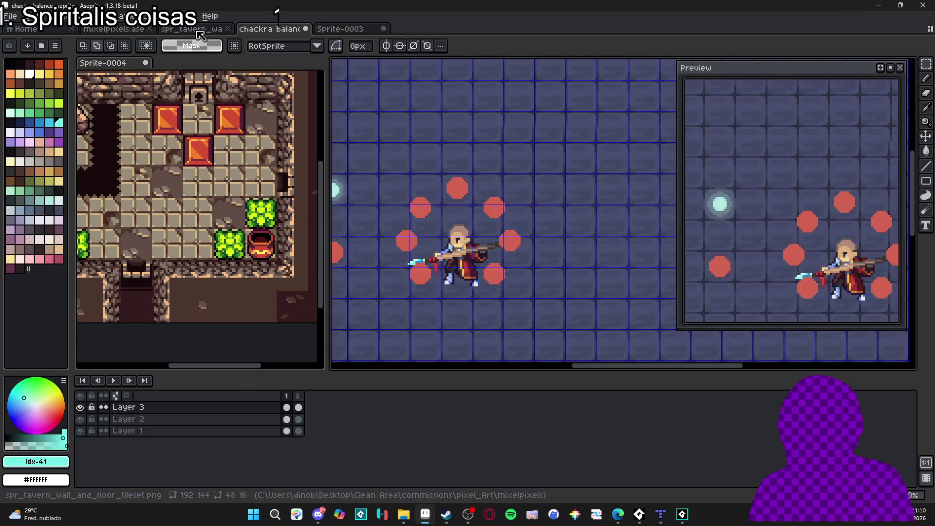
click(163, 29)
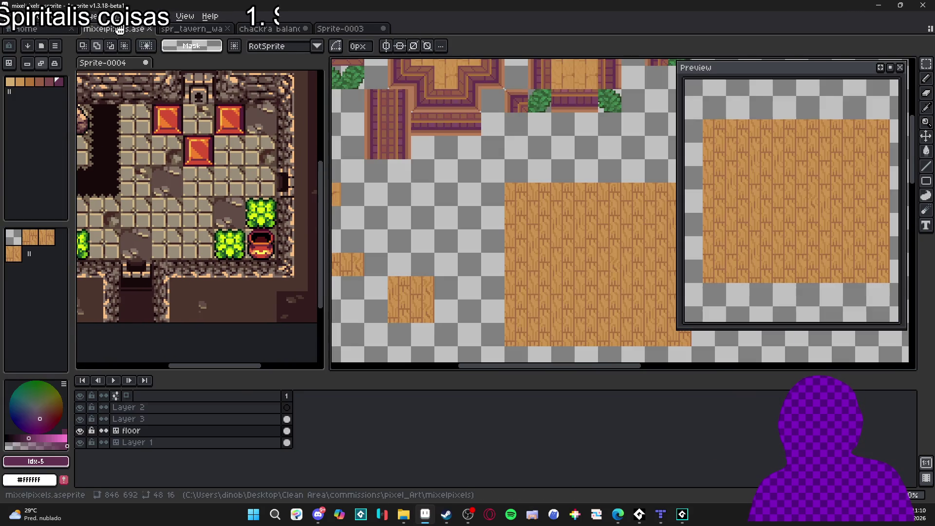
click(117, 29)
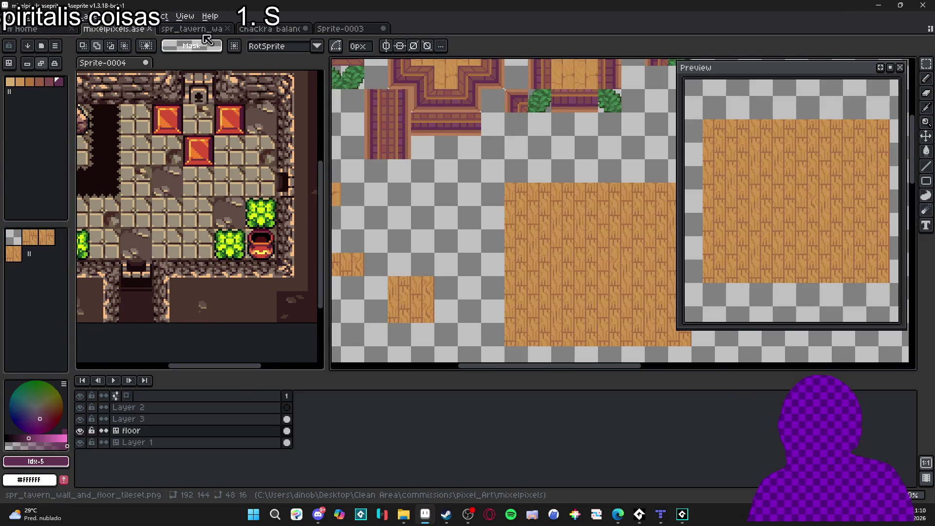
mouse_move(363, 130)
mouse_down()
mouse_move(433, 167)
mouse_move(537, 153)
mouse_move(498, 179)
mouse_up()
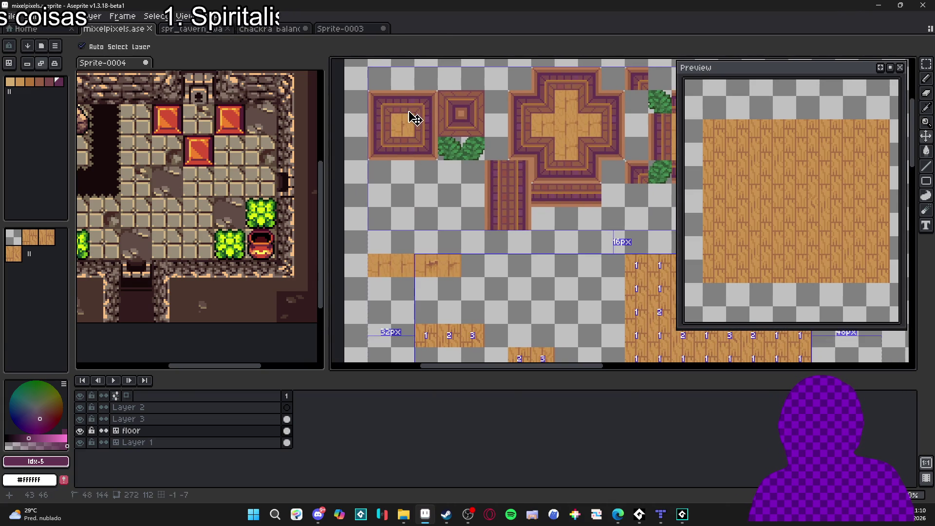
Step: Make Layer 1 the active tile layer, show the grid and pick the wall tile
ctrl+click(403, 109)
key(m)
key(ctrl+apostrophe)
drag(390, 90, 416, 116)
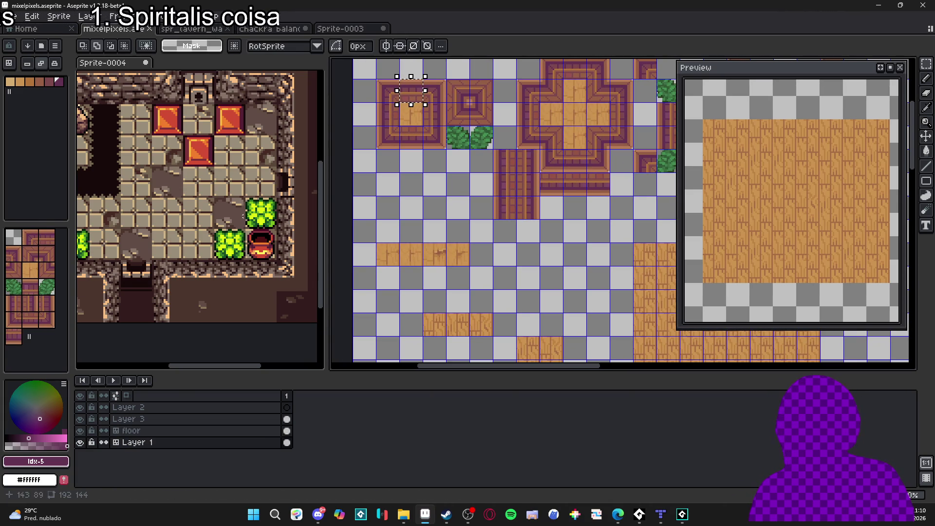
click(33, 312)
click(40, 241)
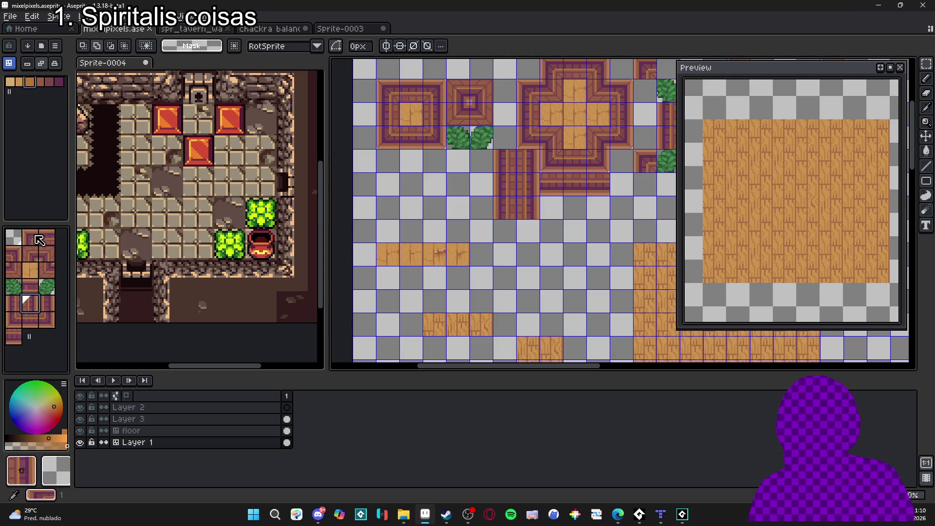
key(b)
Step: Paint a row of four plank floor tiles beneath the wall strip
scroll(433, 247, down, 3)
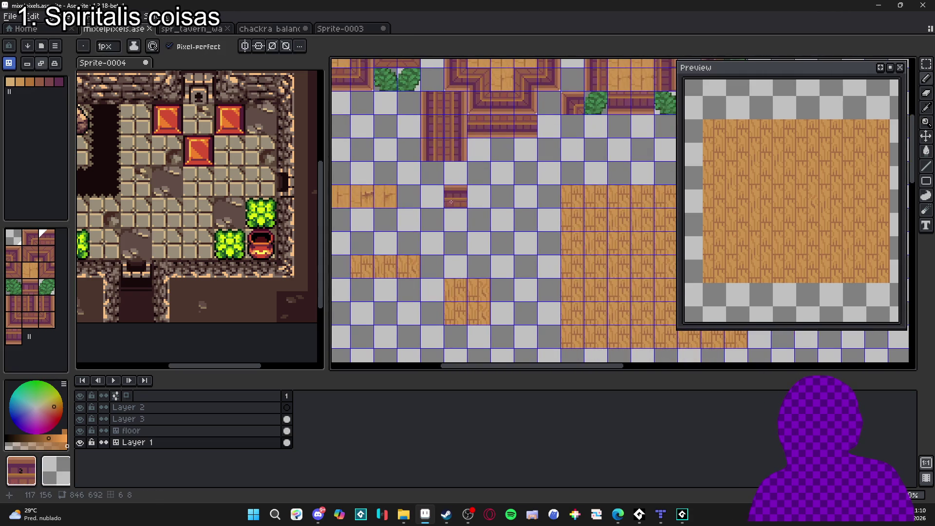
drag(424, 211, 472, 216)
scroll(472, 216, up, 3)
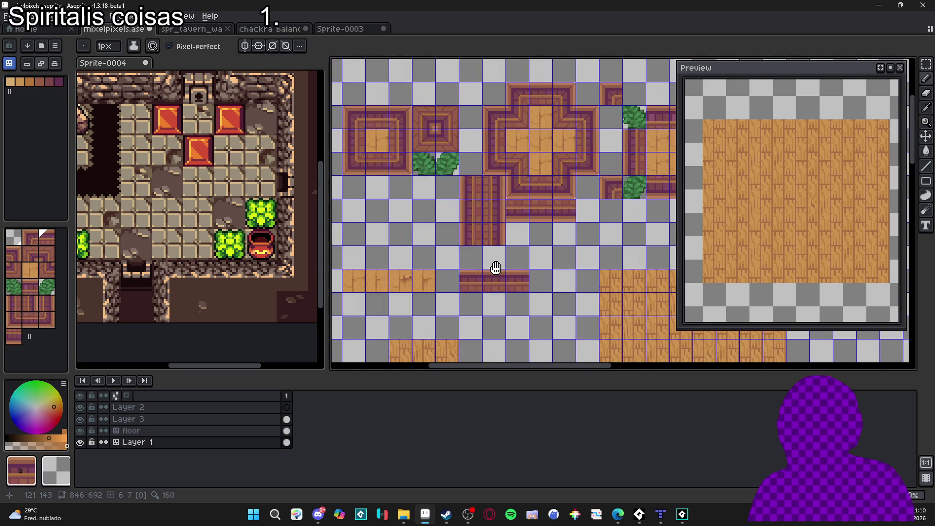
scroll(463, 291, down, 1)
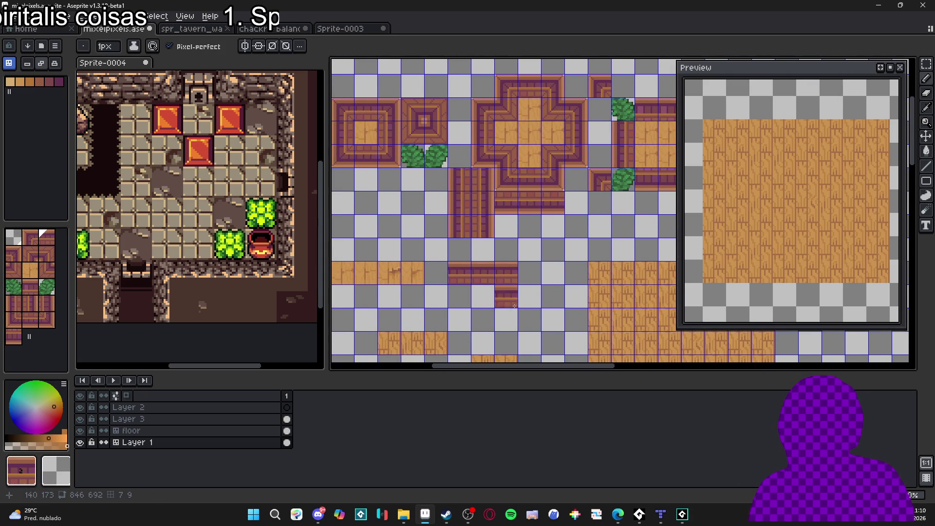
click(529, 275)
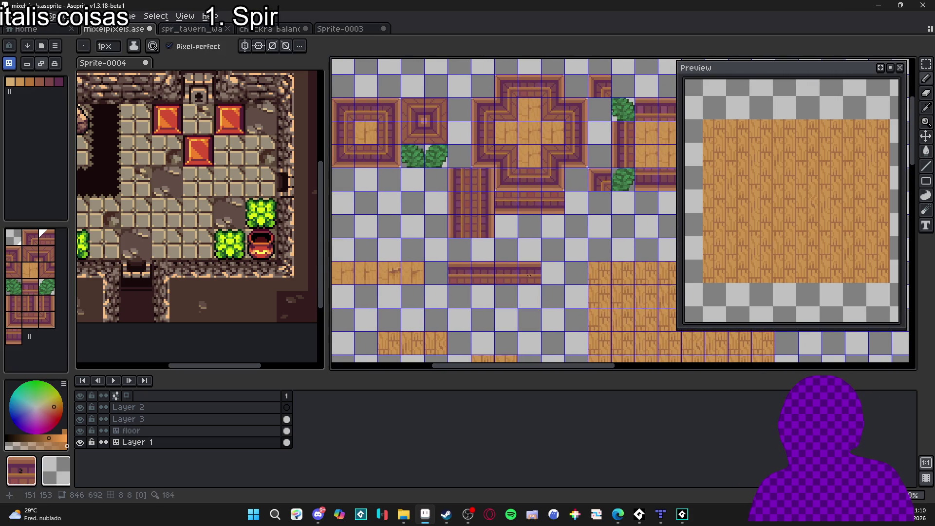
alt+click(365, 129)
drag(460, 297, 524, 298)
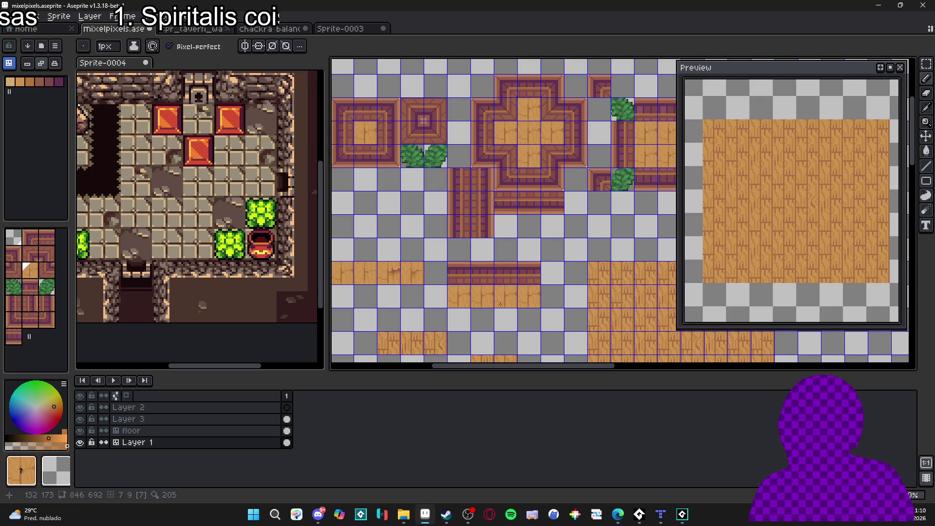
Step: Swap one wood tile for a purple wall tile and fill the empty cells with wood tiles
drag(260, 201, 285, 229)
scroll(287, 237, down, 2)
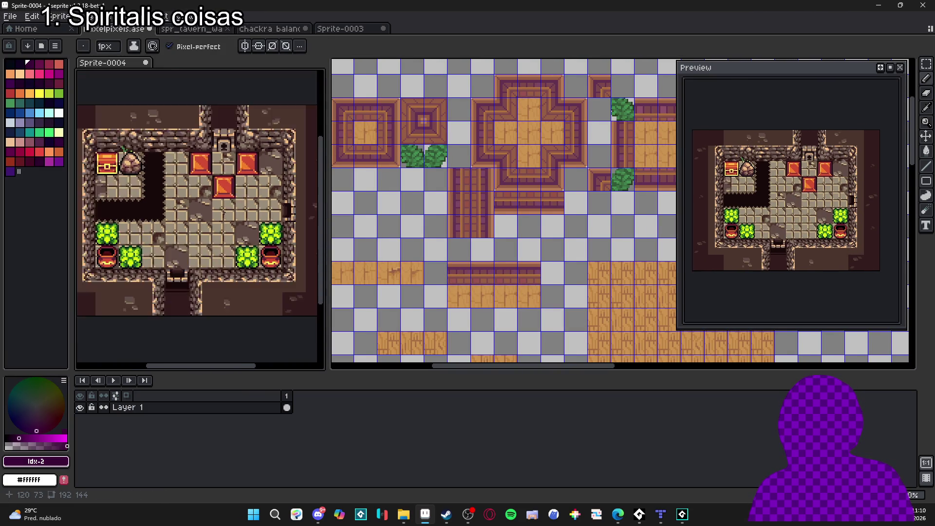
drag(504, 273, 483, 249)
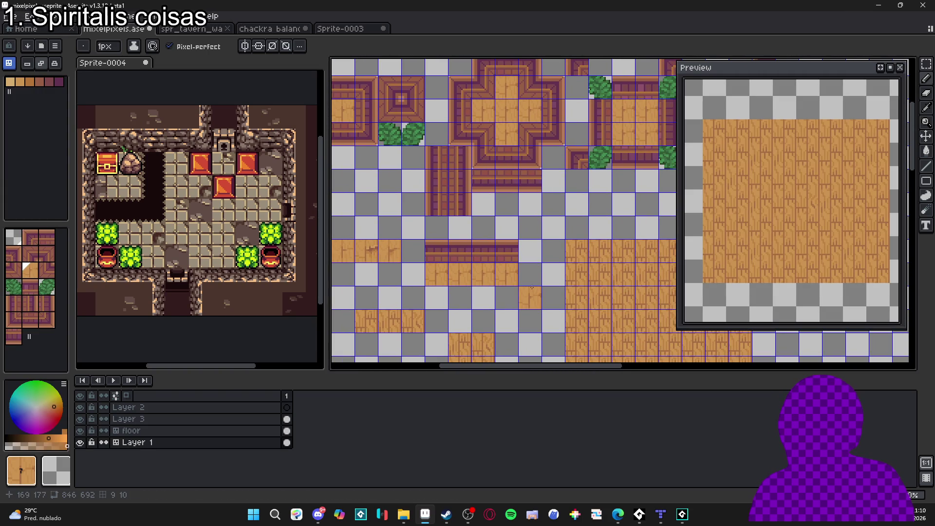
click(504, 255)
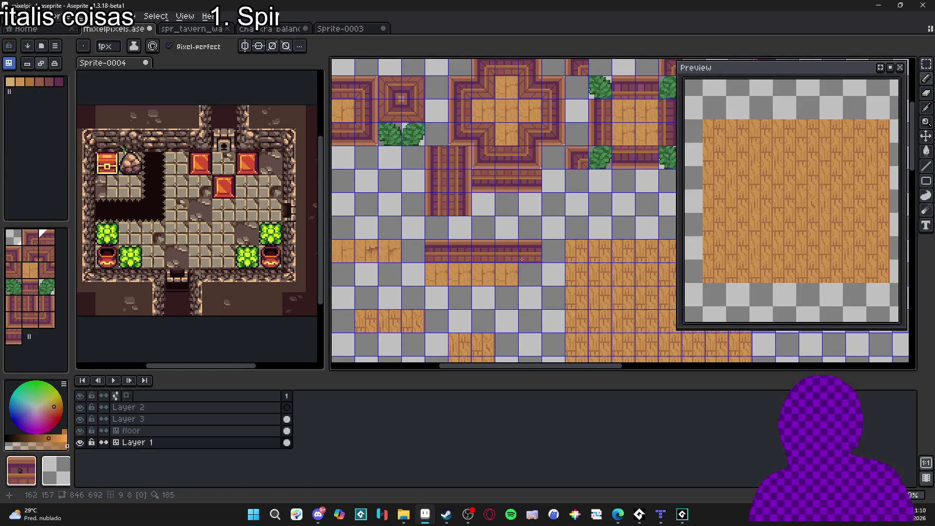
alt+click(505, 271)
click(527, 277)
alt+click(417, 318)
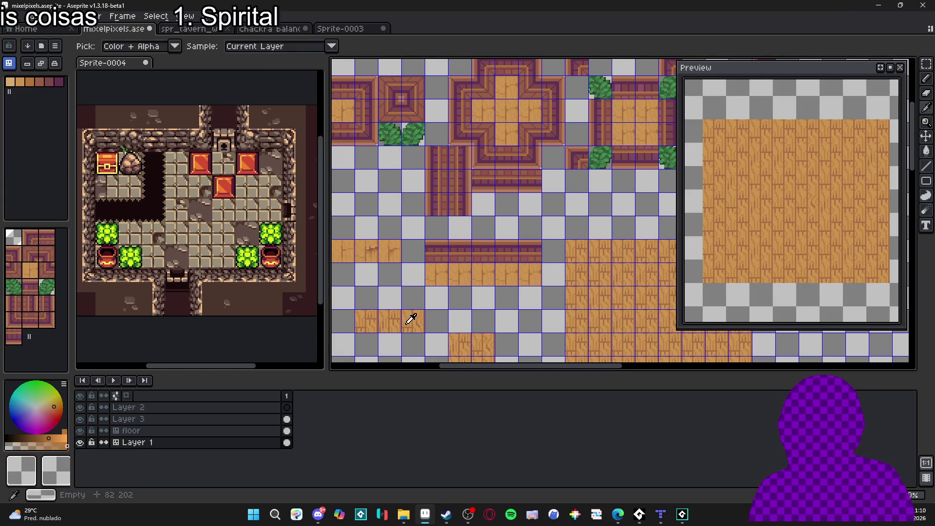
Step: Sample a wood floor tile from the canvas and pick the next plank variant
drag(388, 318, 403, 267)
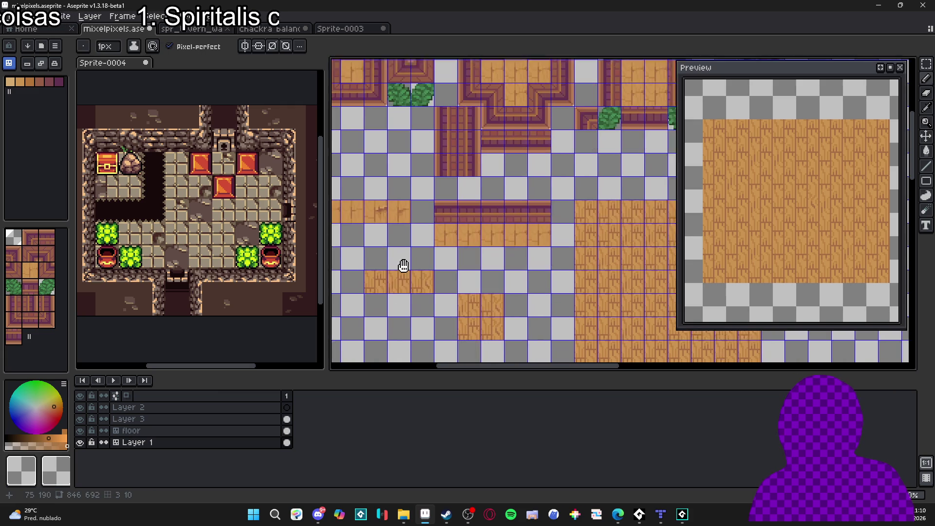
key(Up)
alt+click(412, 272)
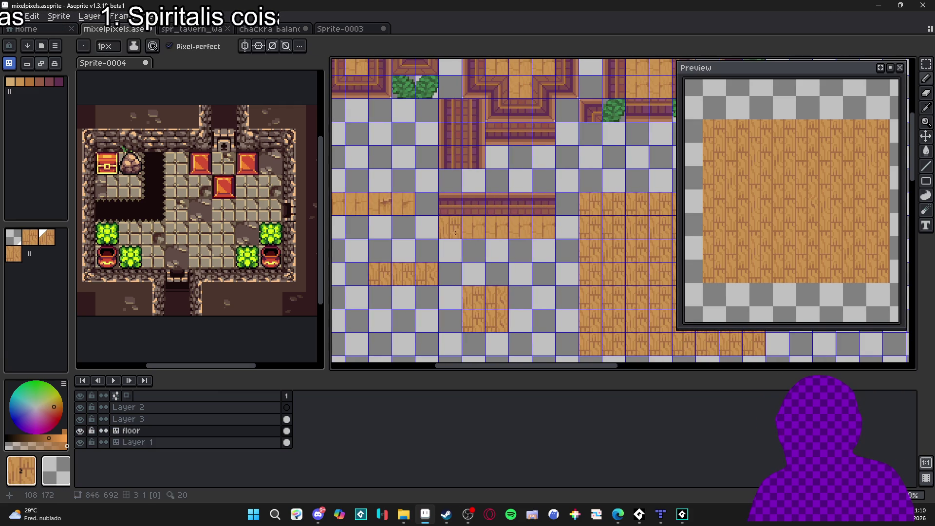
alt+click(486, 294)
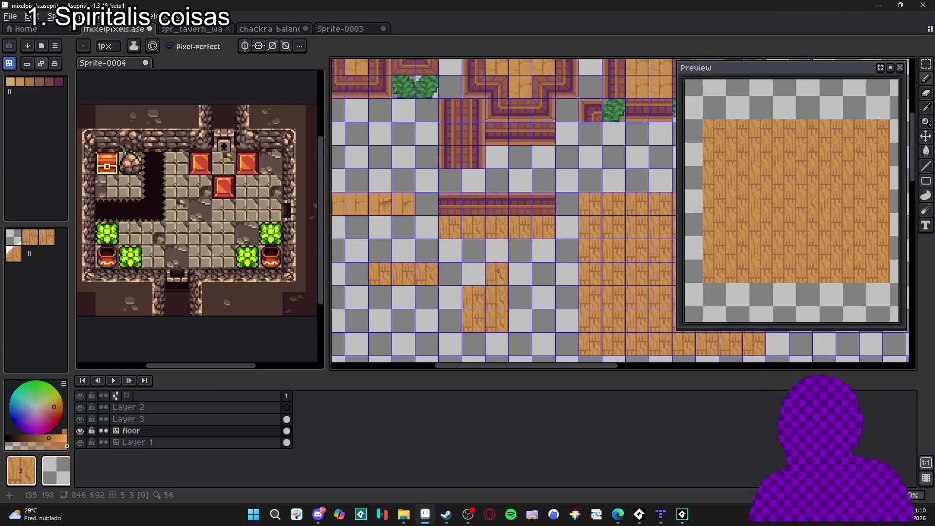
drag(519, 251, 497, 280)
key(v)
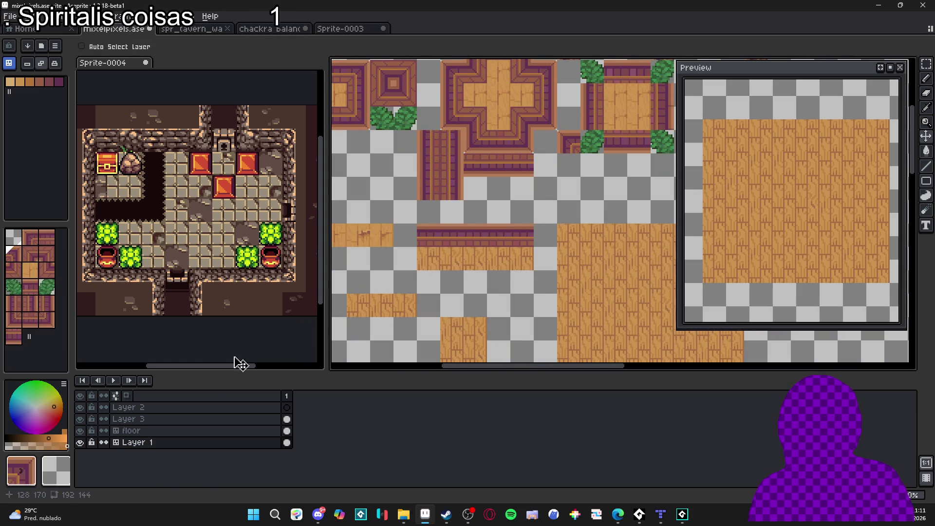
click(178, 431)
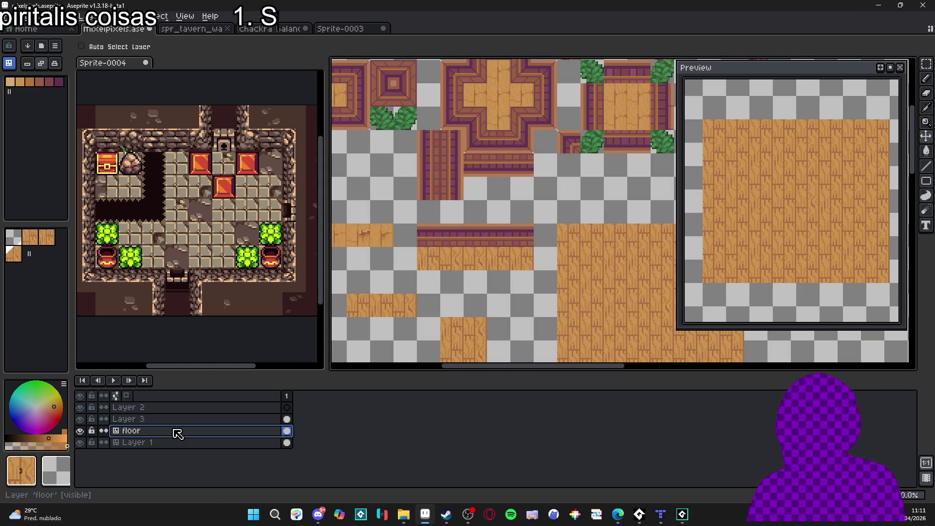
Step: Add a new Layer 4 above the floor layer with Shift+N and pick the Pencil
key(shift+n)
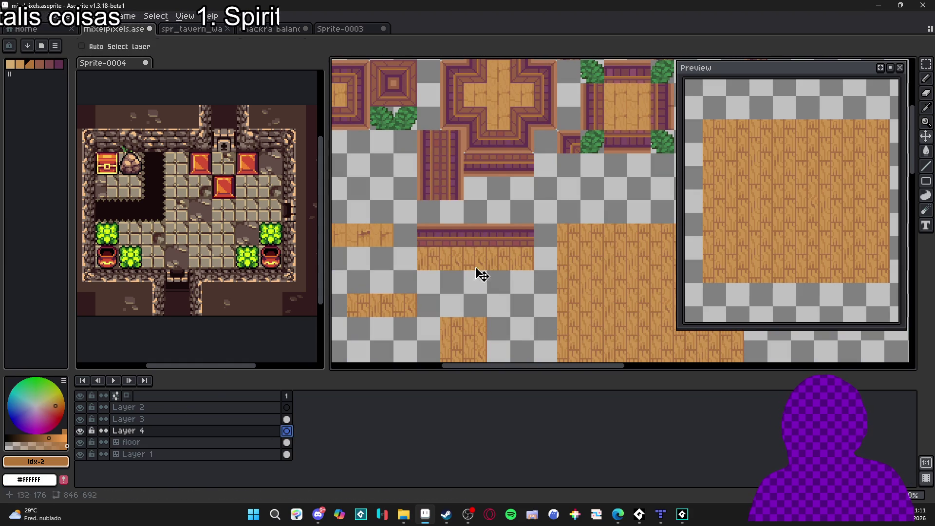
key(b)
scroll(481, 275, up, 2)
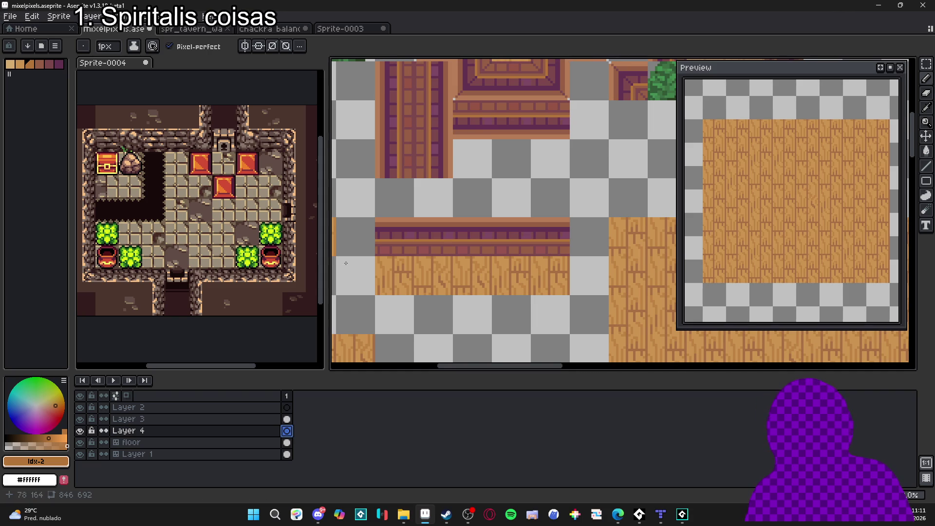
scroll(482, 238, down, 3)
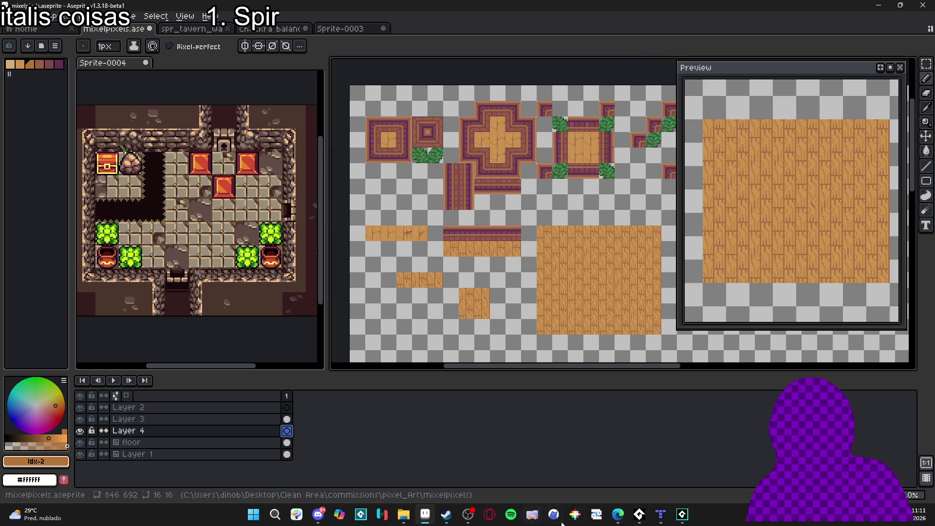
click(661, 516)
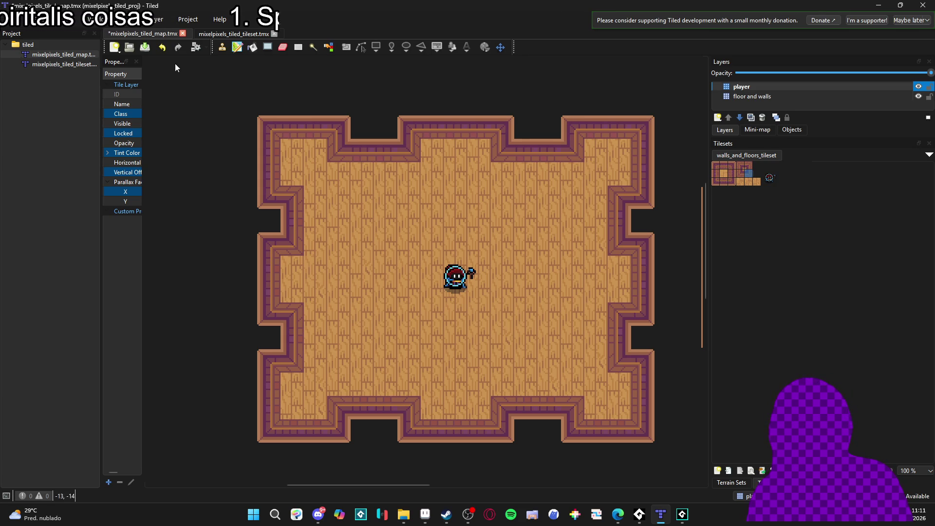
key(alt+Tab)
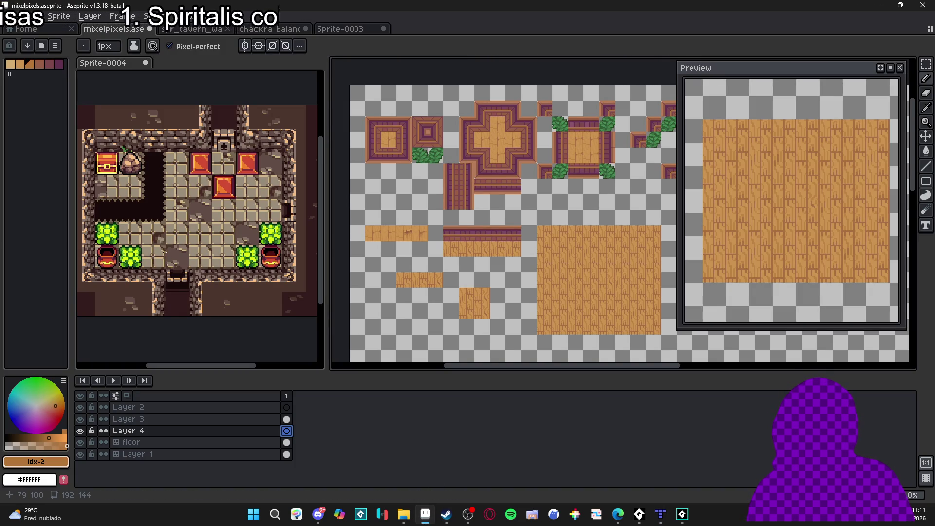
click(161, 205)
Step: Drag the editor splitter to widen the Sprite-0004 room mockup view, then narrow it again
key(b)
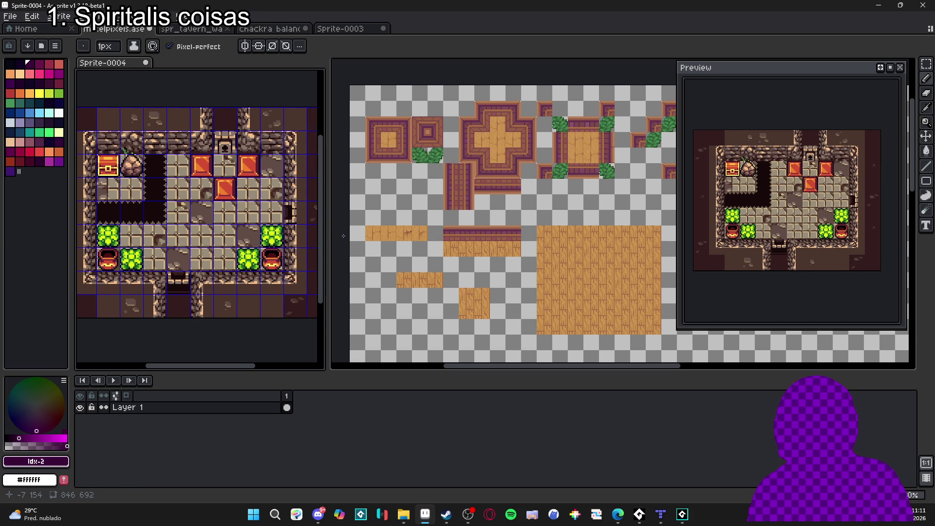
drag(329, 242, 376, 242)
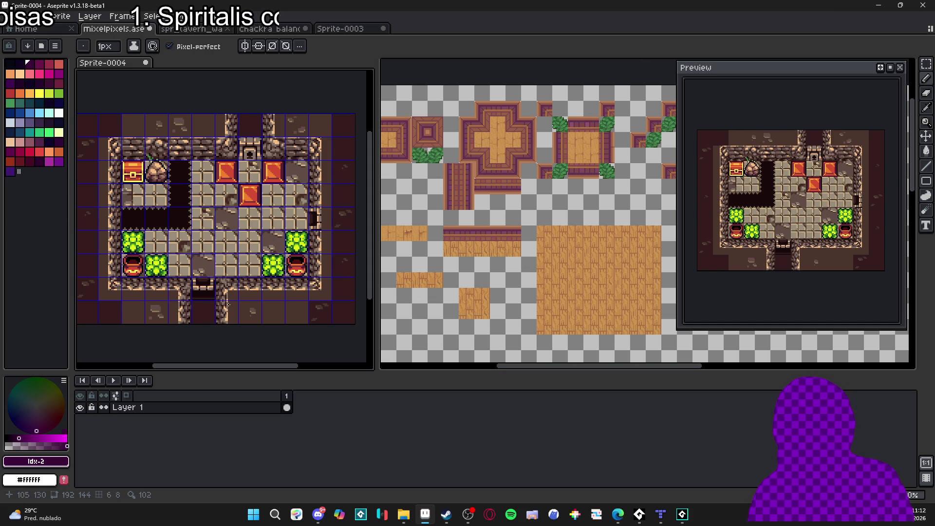
key(v)
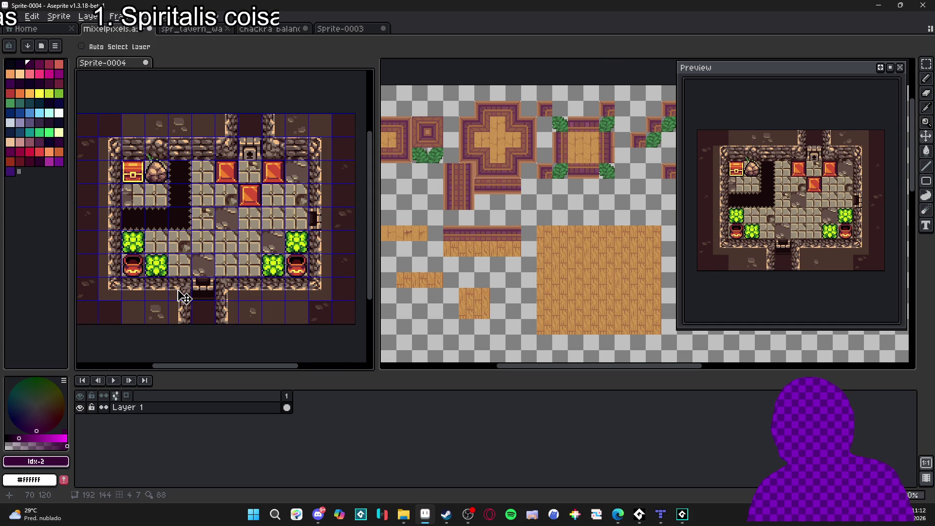
key(m)
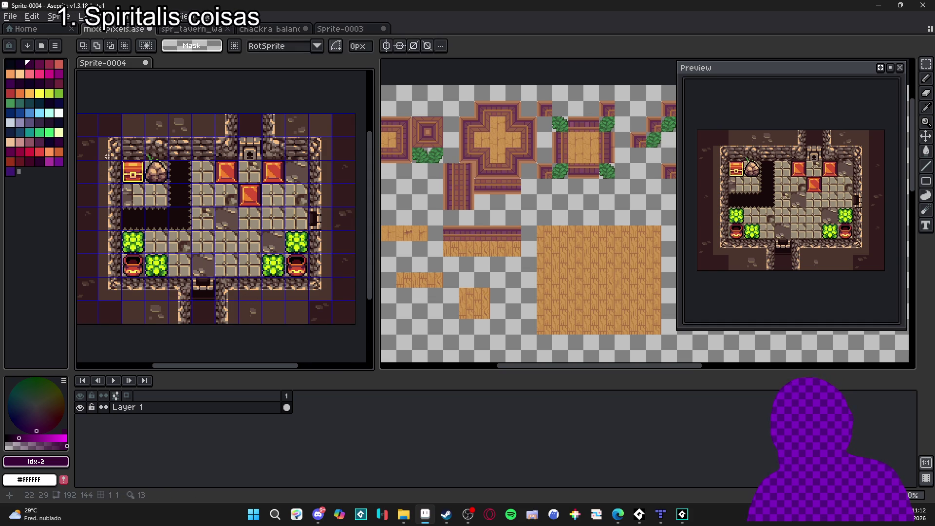
drag(376, 220, 273, 220)
Step: Select Layer 1 and duplicate it as Layer 1 Copy
click(495, 230)
key(v)
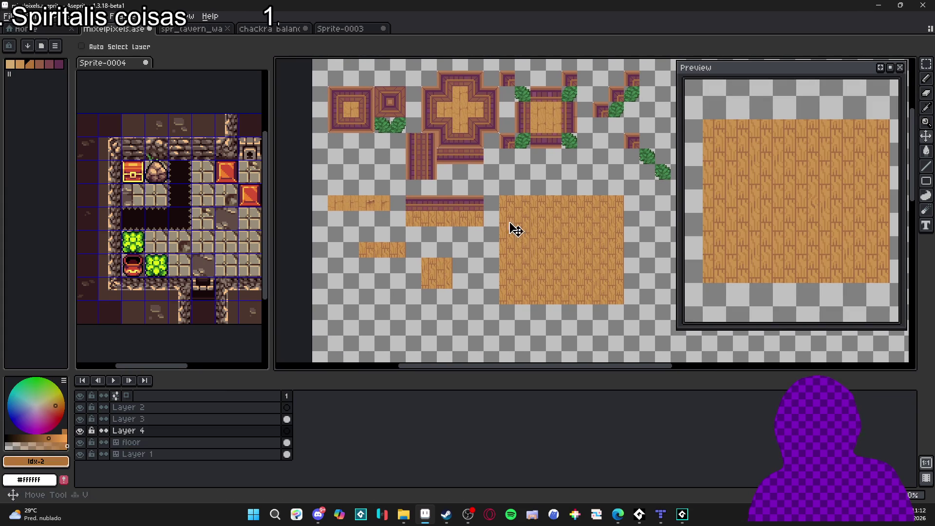
ctrl+click(512, 224)
scroll(508, 224, down, 2)
scroll(454, 193, up, 2)
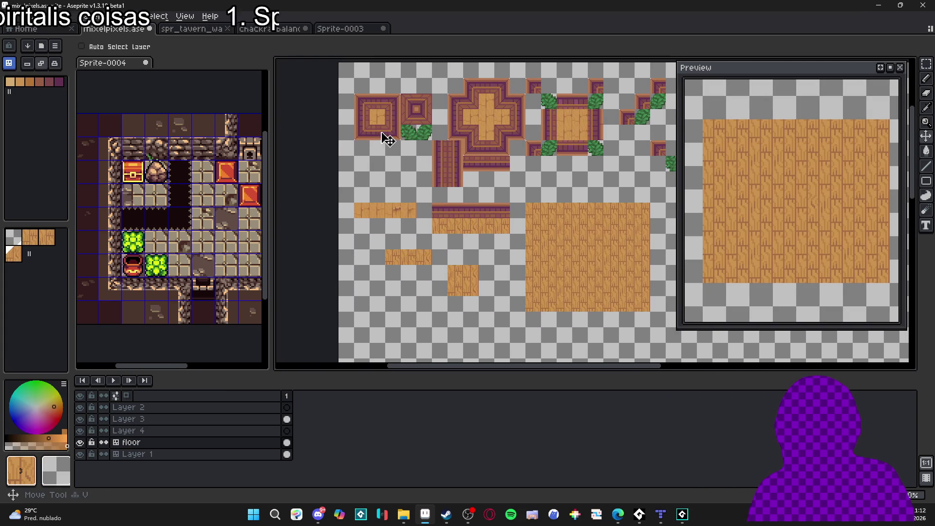
ctrl+click(378, 122)
click(80, 455)
click(81, 455)
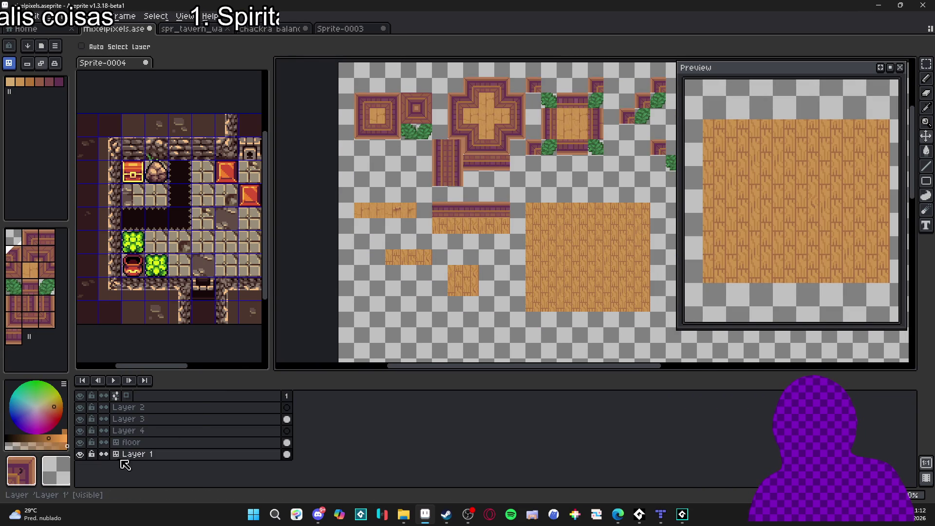
right_click(97, 458)
click(156, 463)
Step: Move Layer 1 Copy's tiles about 300 px down, then nudge them up 3 px
scroll(469, 234, down, 1)
scroll(469, 234, down, 1)
drag(478, 136, 478, 281)
scroll(477, 281, up, 5)
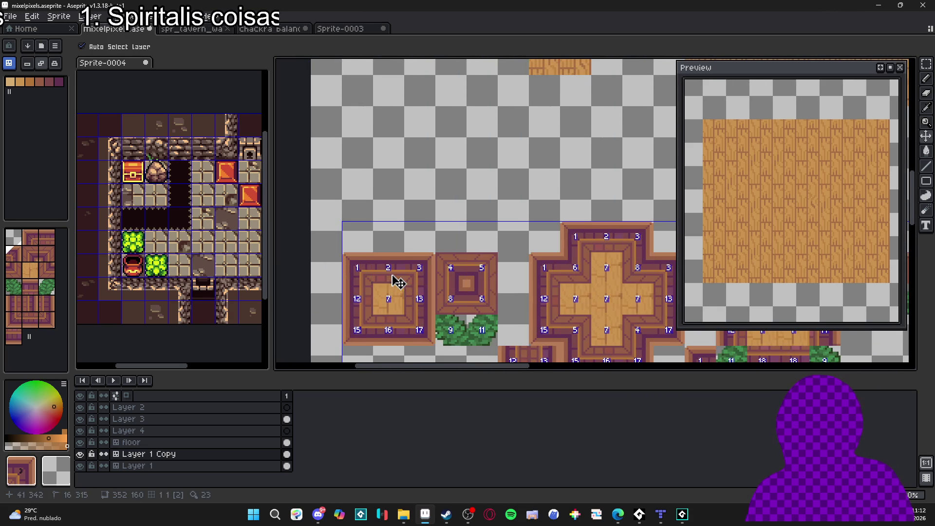
drag(384, 273, 382, 216)
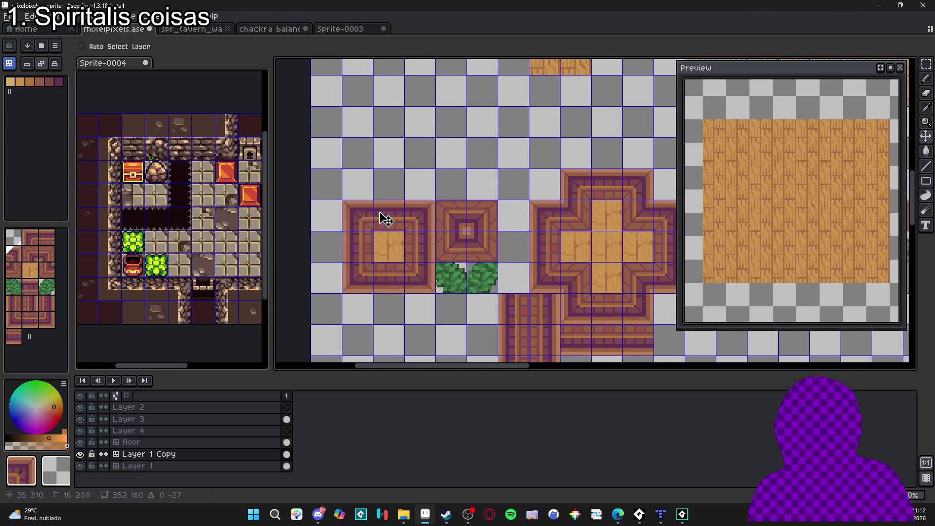
scroll(388, 224, down, 4)
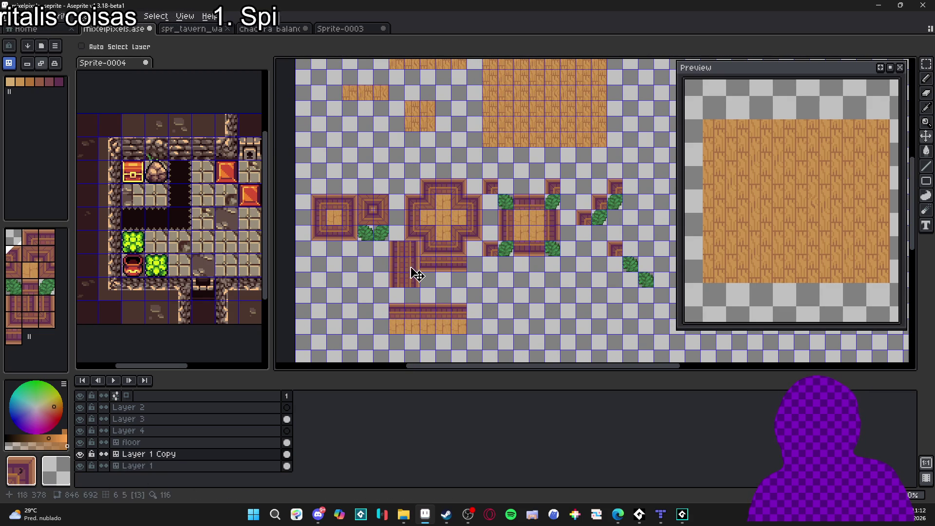
Step: Convert Layer 1 Copy into a normal pixel layer
right_click(188, 454)
mouse_move(225, 447)
click(286, 458)
Step: Erase the floor tiles from Layer 1 Copy
scroll(449, 204, up, 4)
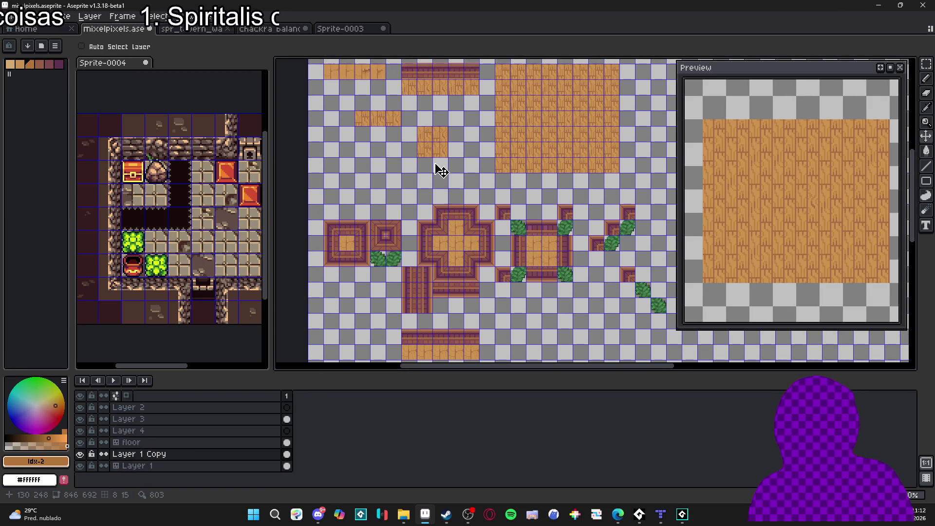
scroll(429, 207, up, 1)
ctrl+click(340, 202)
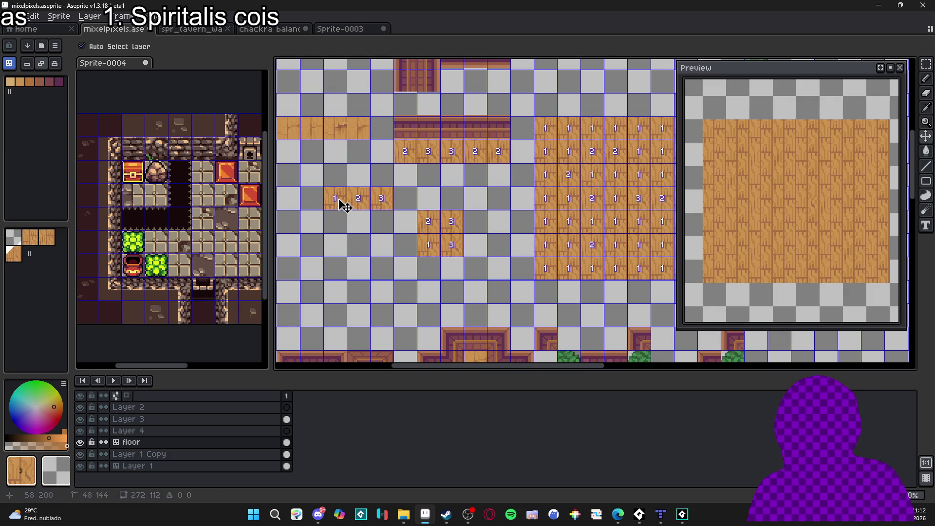
key(m)
drag(338, 199, 390, 209)
scroll(382, 209, down, 2)
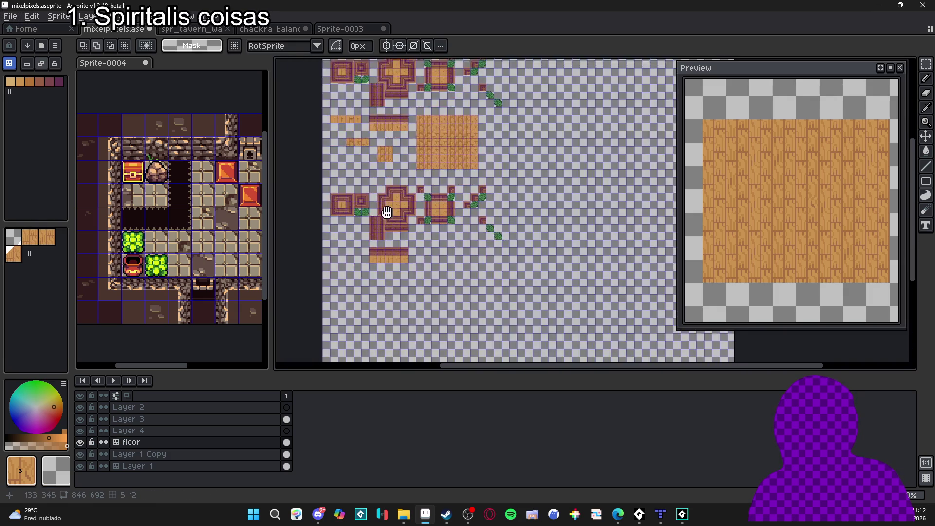
scroll(366, 271, up, 2)
key(v)
ctrl+click(379, 216)
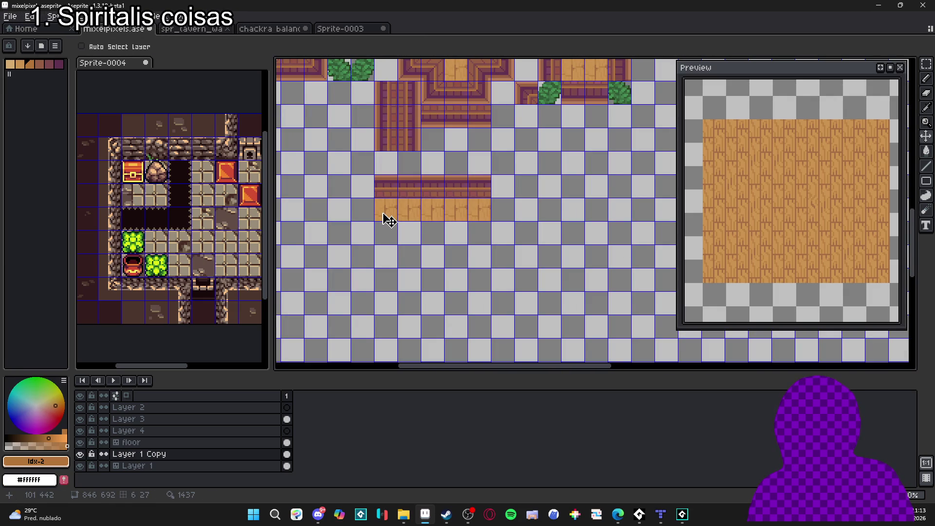
key(m)
drag(385, 217, 455, 208)
key(Delete)
Step: Select the floor tiles on the floor layer, checking them against Layer 1 Copy
scroll(417, 214, down, 3)
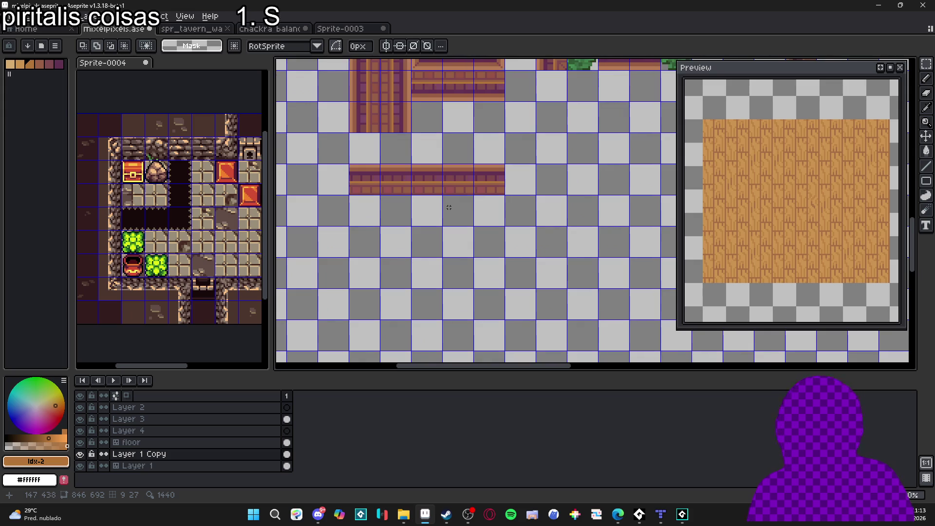
scroll(415, 222, down, 2)
scroll(404, 97, up, 4)
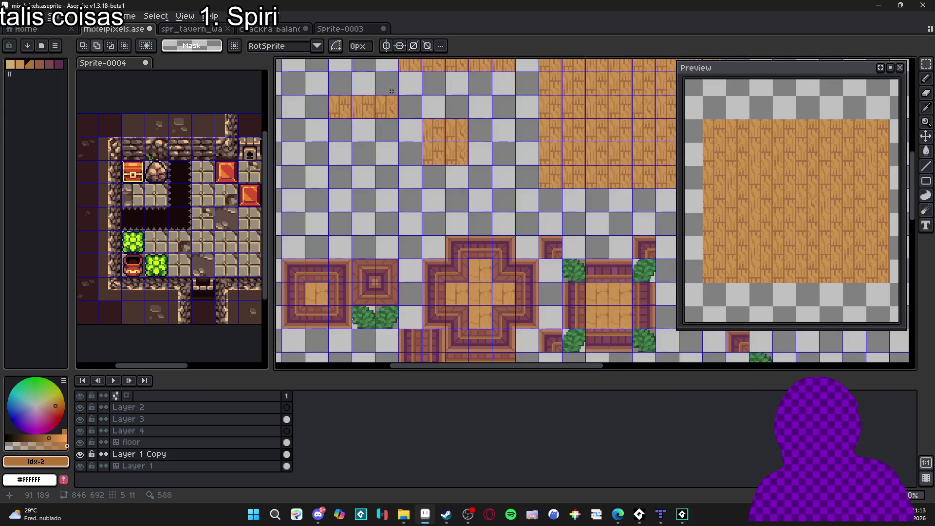
ctrl+click(378, 111)
key(m)
drag(331, 95, 392, 121)
scroll(392, 124, down, 2)
scroll(373, 263, up, 2)
ctrl+click(472, 251)
scroll(496, 244, down, 3)
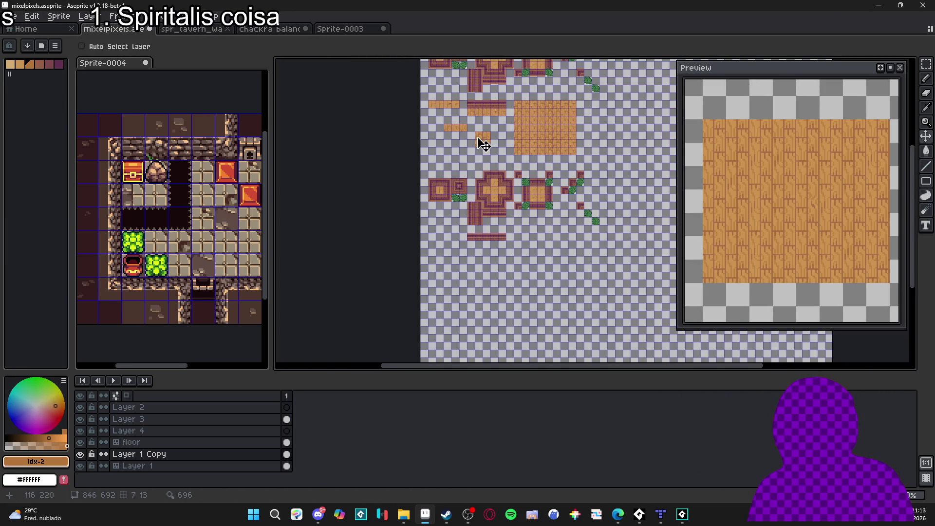
scroll(396, 107, up, 2)
Step: Move a 48×16 plank piece down and fit it under the lower wall strip
ctrl+click(393, 106)
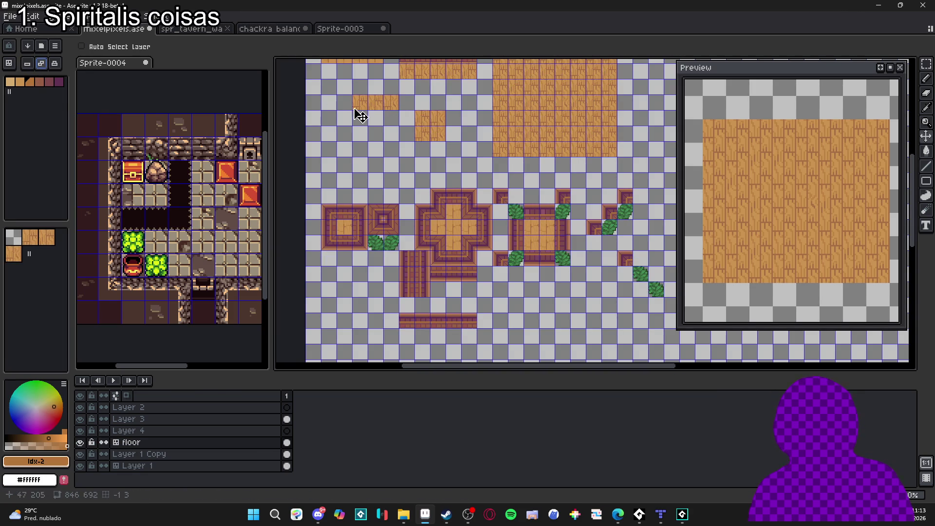
key(m)
mouse_move(360, 100)
mouse_down()
mouse_move(399, 104)
mouse_move(438, 324)
mouse_move(455, 349)
mouse_move(433, 281)
mouse_up()
key(ctrl+z)
key(ctrl+z)
key(ctrl+z)
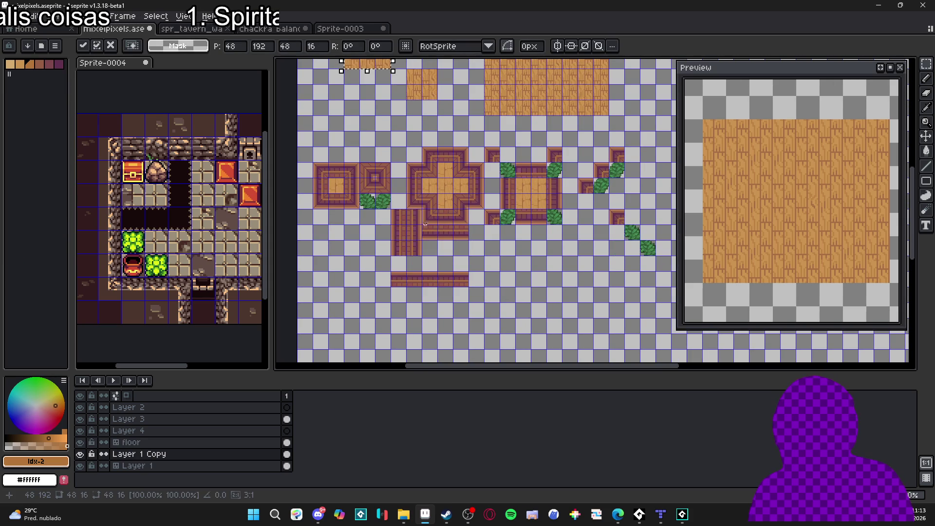
drag(387, 63, 434, 295)
scroll(436, 295, up, 4)
mouse_move(517, 309)
mouse_down()
mouse_move(503, 213)
mouse_move(490, 217)
mouse_up()
scroll(492, 217, down, 2)
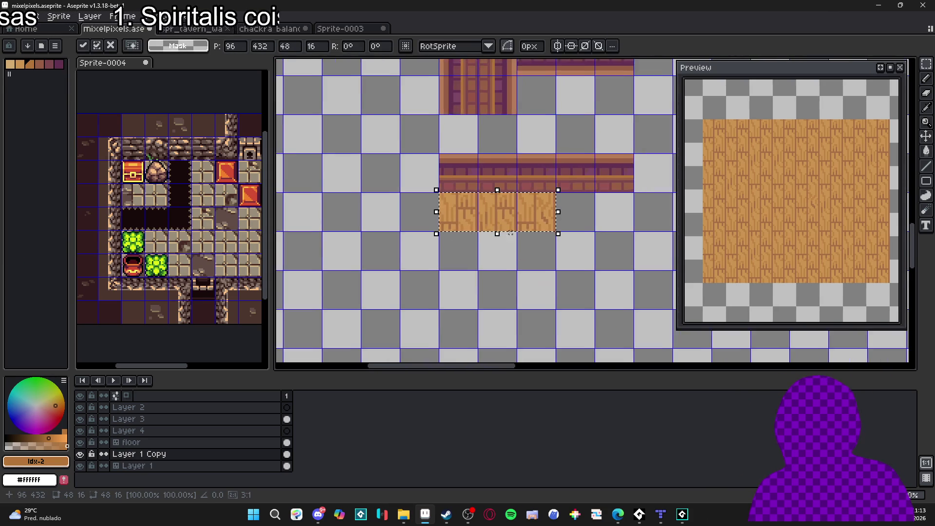
key(Return)
scroll(413, 255, down, 2)
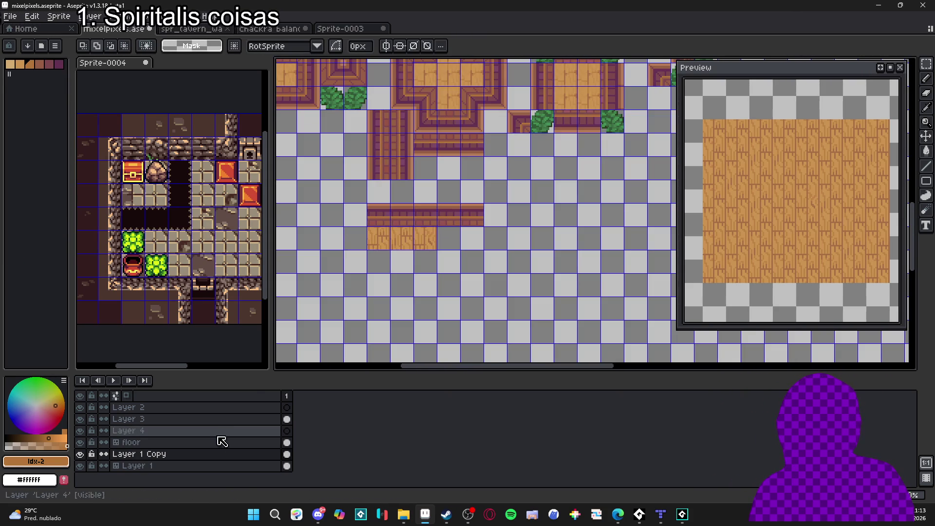
Step: Convert Layer 1 Copy back into a tilemap with the default tileset settings
right_click(203, 454)
mouse_move(236, 445)
click(329, 475)
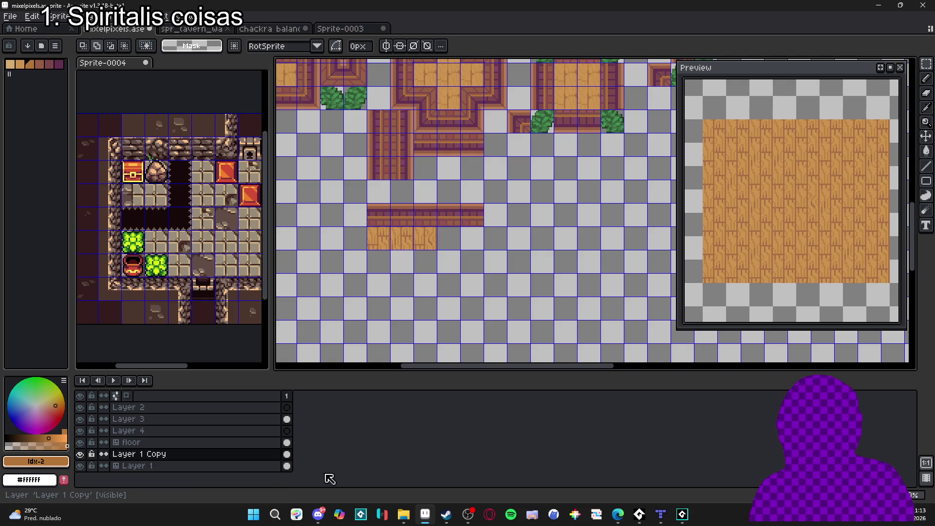
click(484, 315)
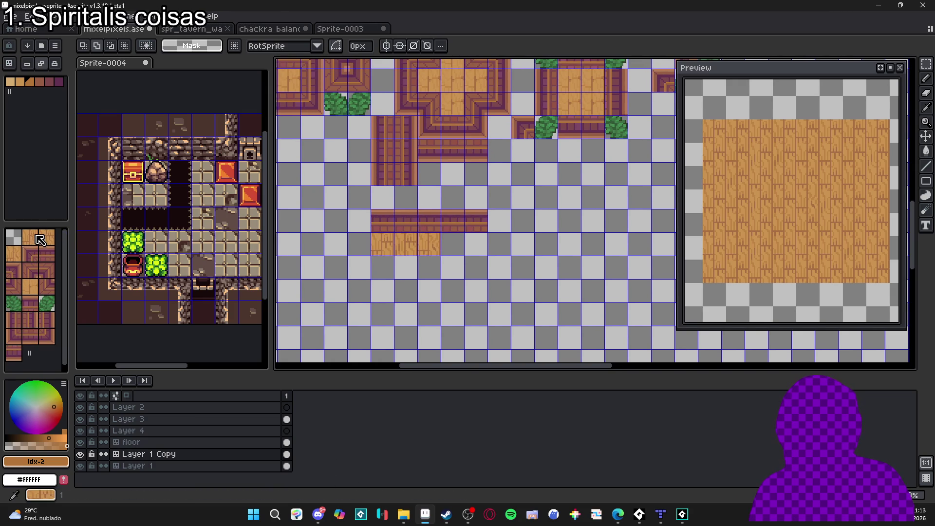
Step: Paint wood tiles beside the plank floor strip to extend it
click(40, 239)
click(452, 243)
click(476, 243)
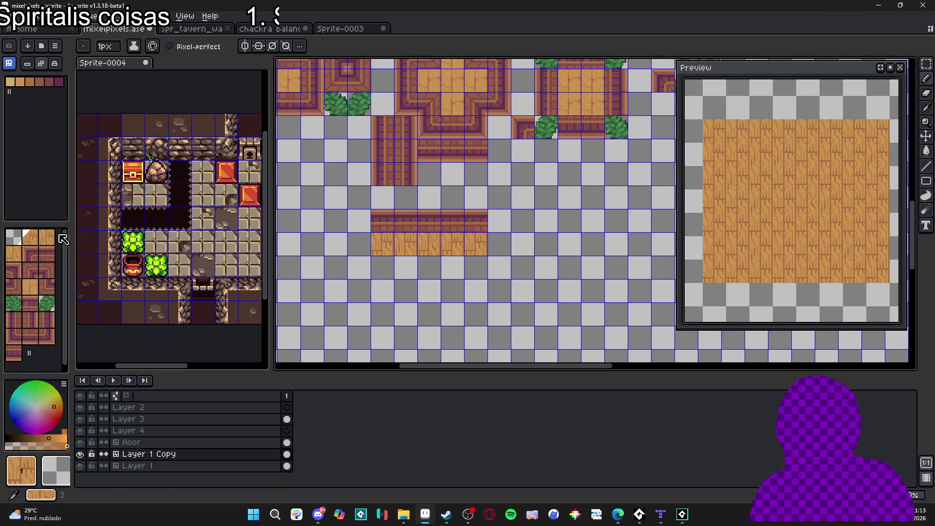
click(43, 262)
click(14, 254)
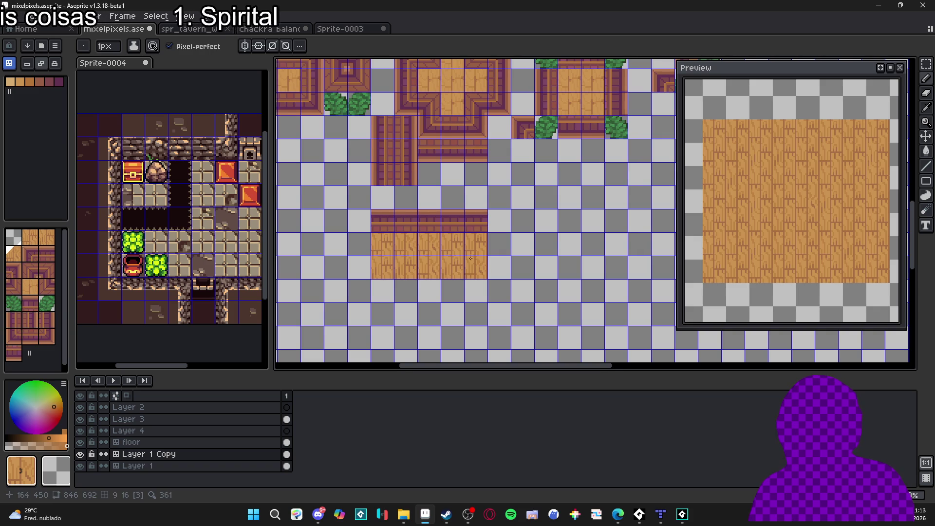
scroll(471, 258, down, 2)
drag(427, 285, 489, 300)
Step: Erase the stray tiles and green bush tiles
key(e)
click(395, 205)
click(411, 205)
click(536, 220)
click(538, 173)
click(582, 173)
click(582, 219)
click(629, 189)
click(644, 173)
Step: Erase the remaining bush and small purple corner tiles, cutting into the lower-left frame
click(661, 234)
click(673, 251)
click(646, 221)
click(615, 190)
click(630, 174)
click(645, 159)
click(579, 158)
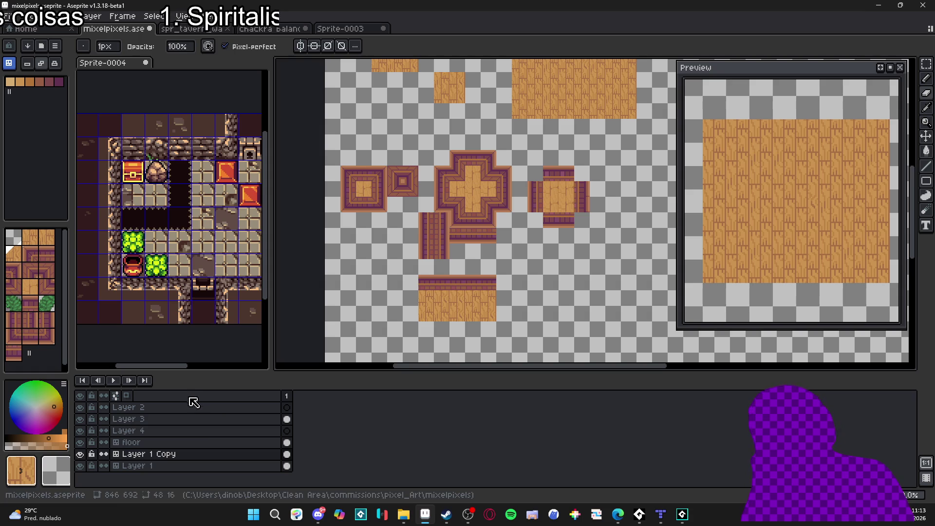
drag(379, 204, 371, 205)
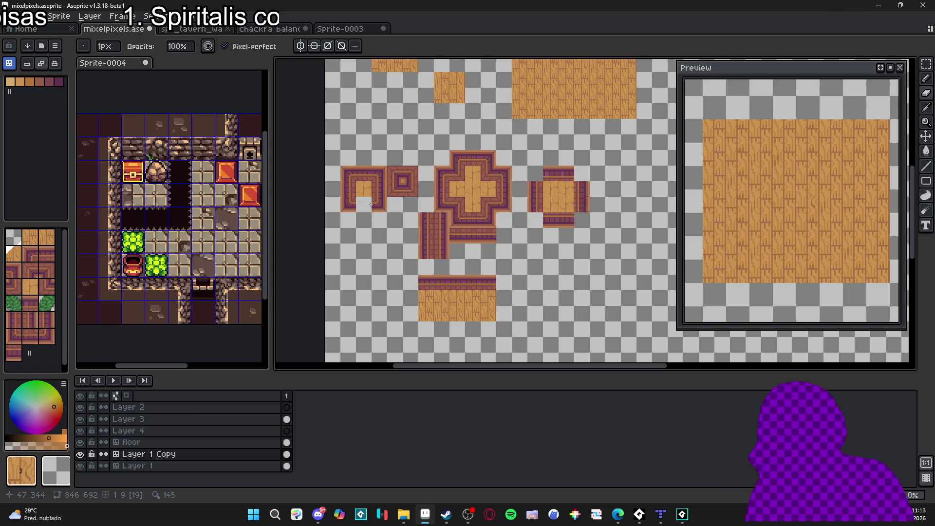
Step: Undo the accidental erasure and rename Layer 1 Copy to v2
key(ctrl+z)
double_click(176, 454)
text(v2)
key(Return)
Step: In pixel mode, shift the left square frame's left strip inward to close its gap
drag(349, 250, 365, 252)
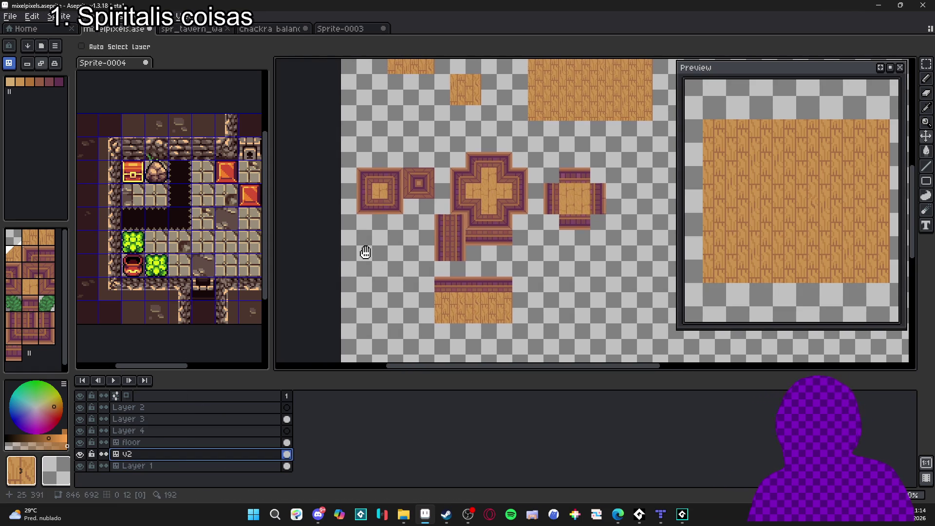
scroll(376, 194, up, 3)
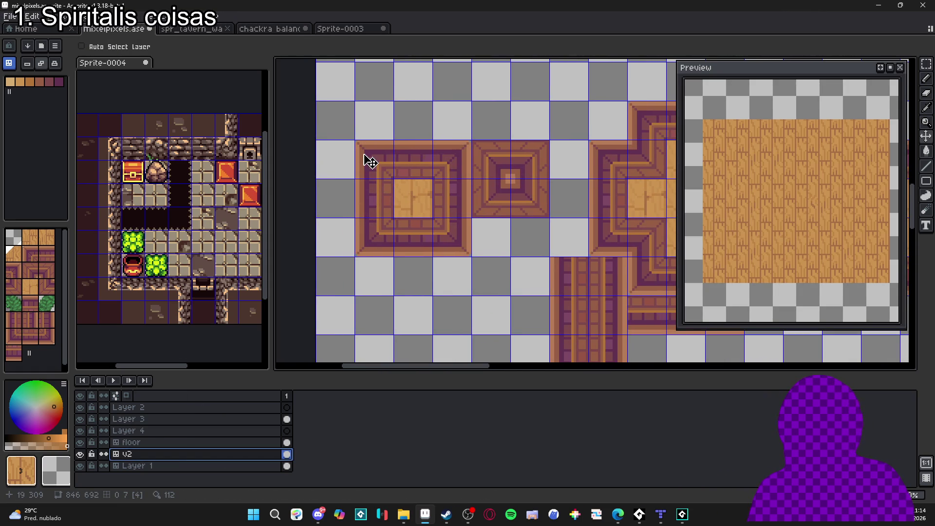
key(m)
scroll(359, 145, up, 1)
mouse_move(358, 140)
mouse_down()
mouse_move(380, 171)
mouse_move(366, 258)
mouse_up()
key(Tab)
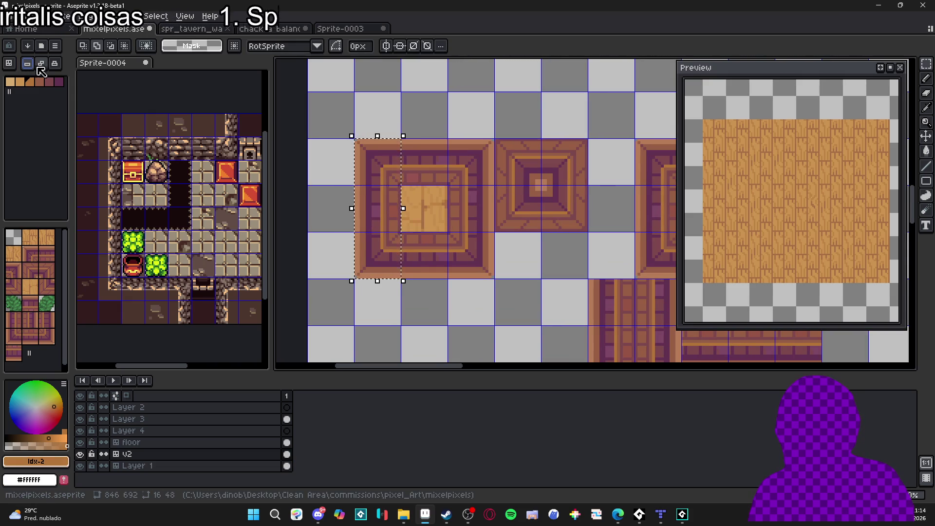
key(ctrl+d)
mouse_move(357, 140)
mouse_down()
mouse_move(363, 241)
mouse_move(383, 277)
mouse_up()
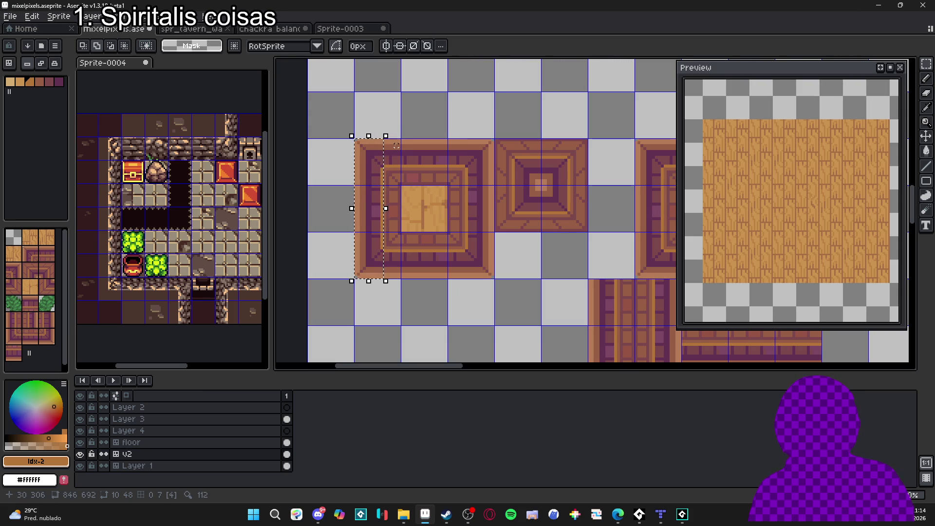
mouse_move(374, 178)
mouse_down()
mouse_move(398, 180)
mouse_move(385, 159)
mouse_up()
key(Return)
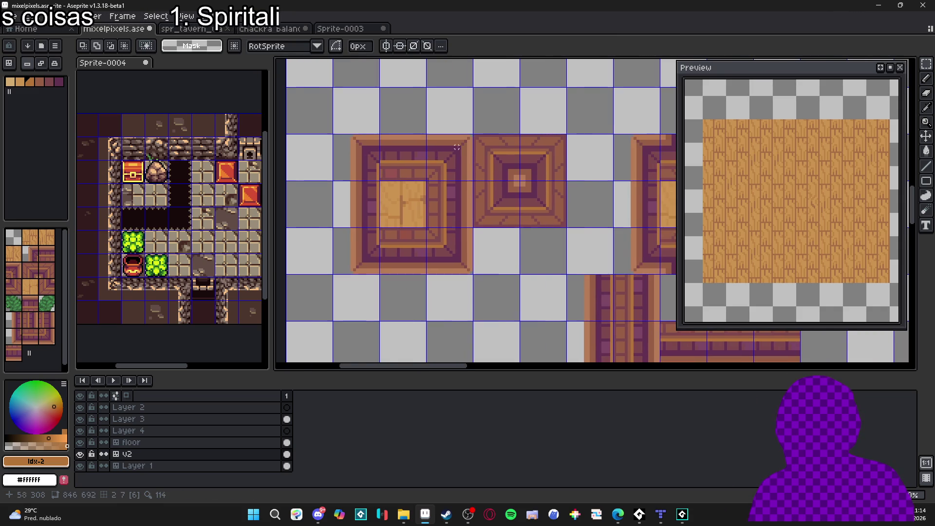
Step: Reposition a tall strip and the bottom strip of the frame
mouse_move(471, 135)
mouse_down()
mouse_move(432, 236)
mouse_move(444, 276)
mouse_move(453, 254)
mouse_move(417, 268)
mouse_move(351, 261)
mouse_move(449, 261)
mouse_move(463, 249)
mouse_move(428, 256)
mouse_move(426, 244)
mouse_up()
key(ctrl+d)
key(ctrl+d)
click(429, 264)
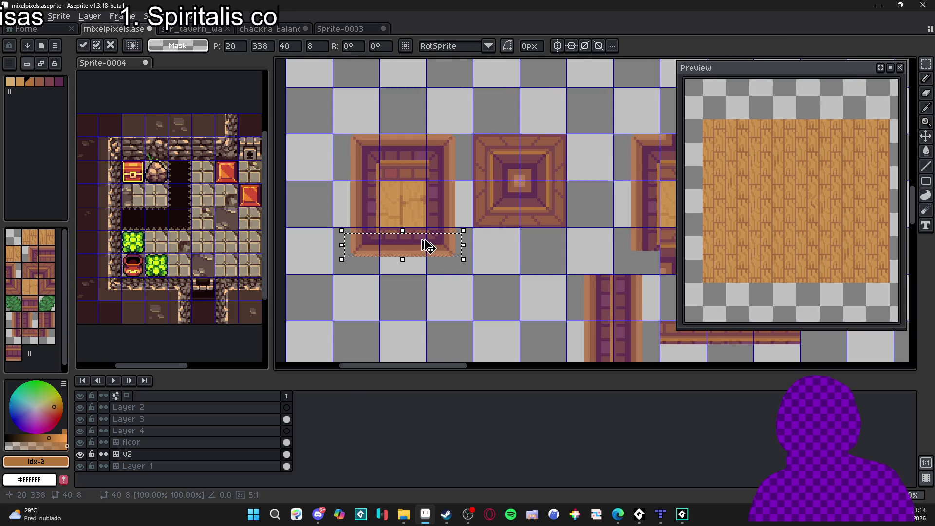
key(Return)
scroll(386, 199, down, 2)
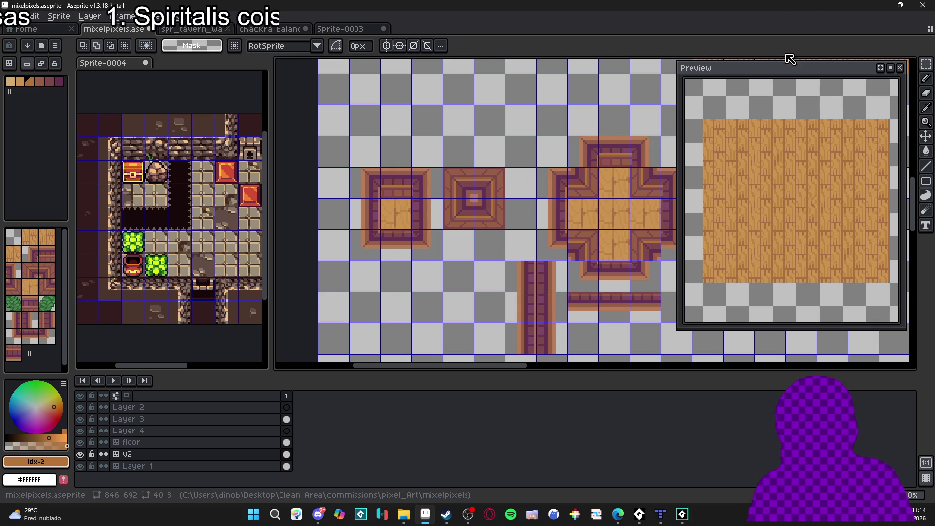
scroll(417, 226, down, 2)
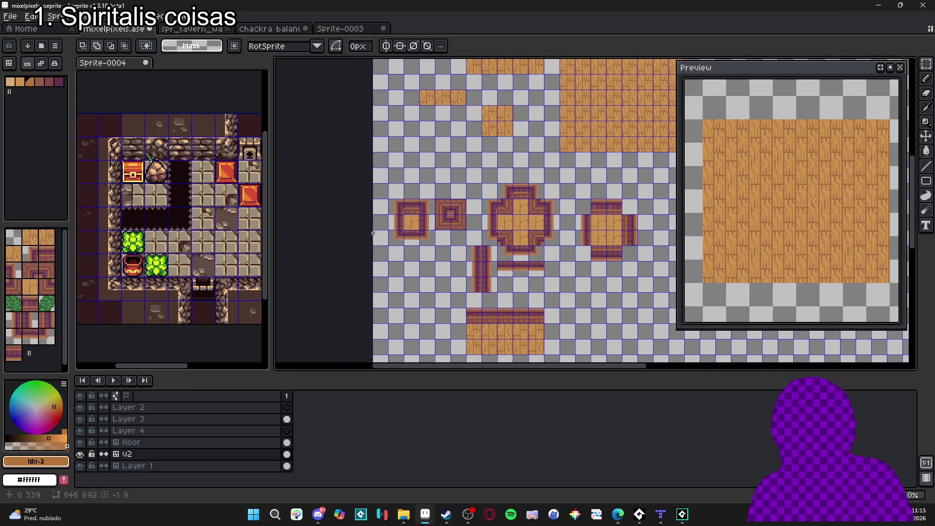
scroll(488, 193, up, 4)
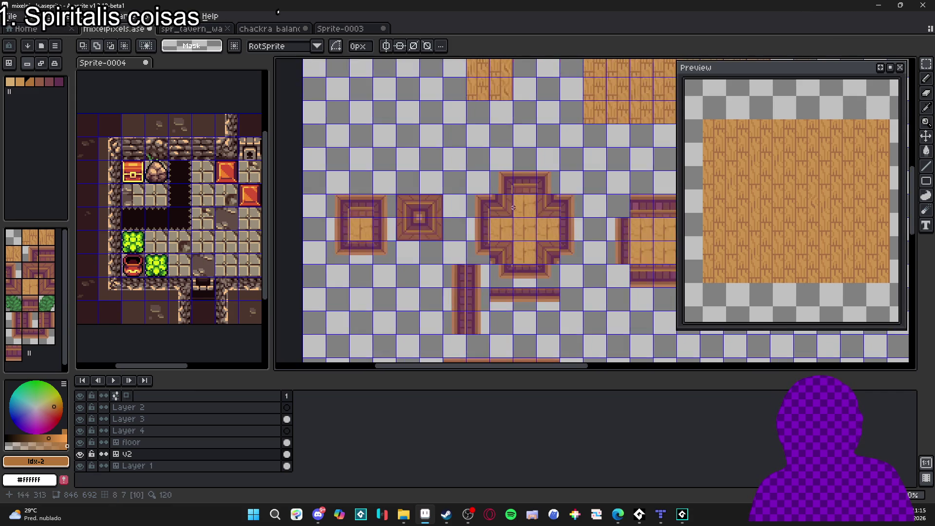
Step: Draw a light-brown highlight row along the cross frame's inner edge
key(b)
alt+click(467, 175)
mouse_move(468, 179)
mouse_down()
mouse_move(501, 181)
mouse_move(468, 176)
mouse_up()
alt+click(475, 188)
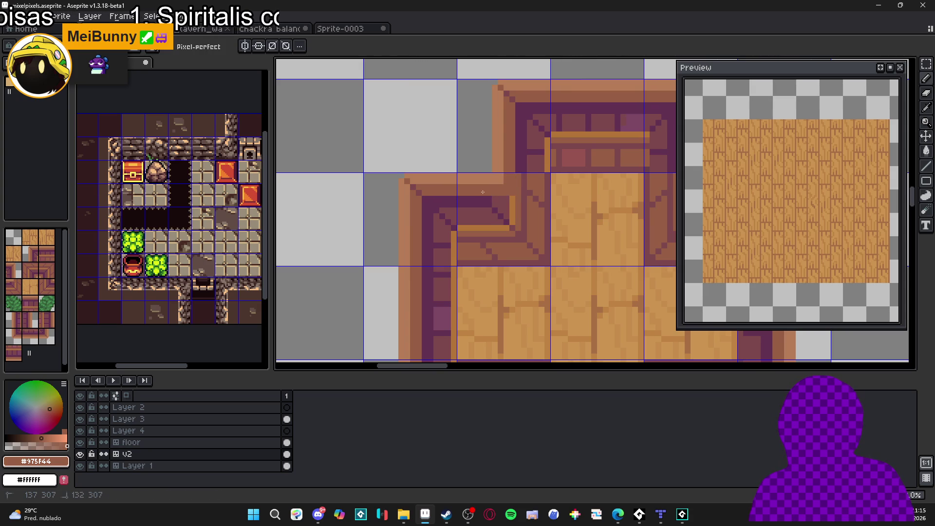
Step: Draw a dark purple vertical line on the cross frame's edge
alt+click(512, 198)
drag(518, 198, 518, 174)
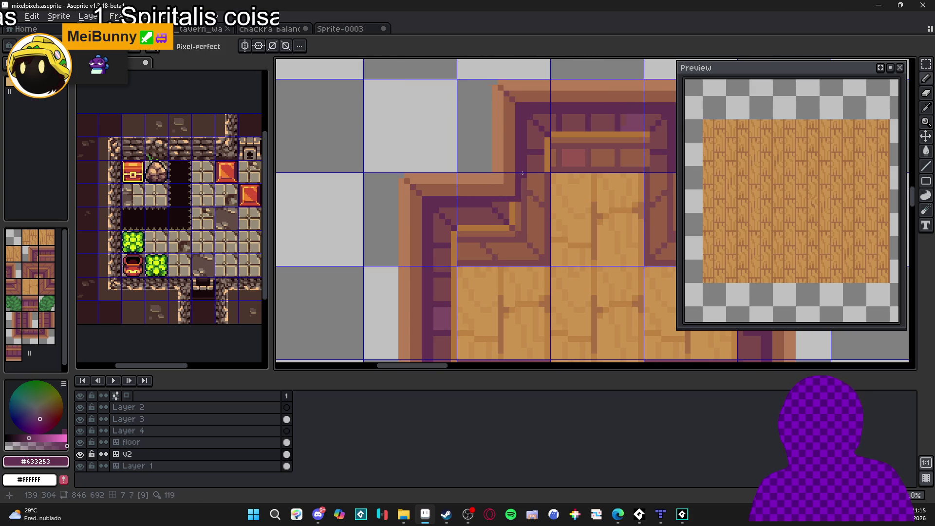
scroll(519, 206, down, 3)
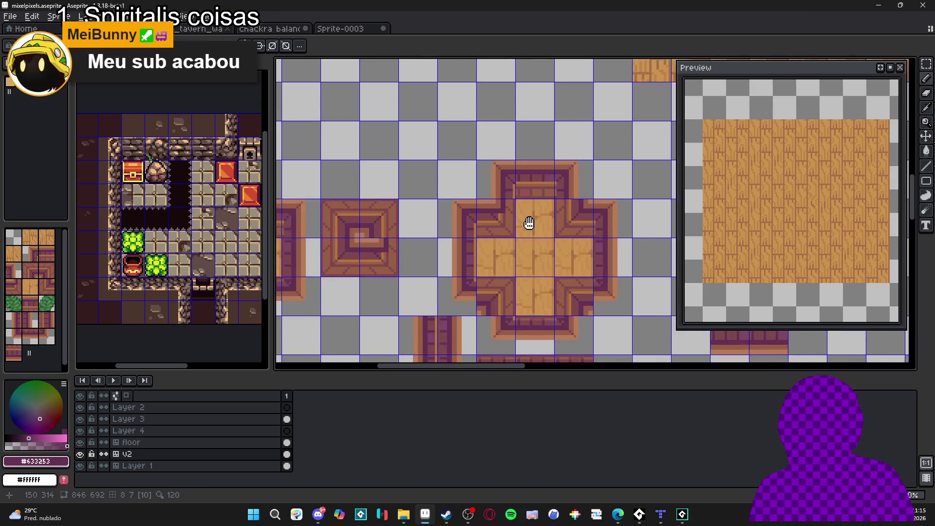
scroll(530, 201, up, 1)
scroll(517, 215, up, 2)
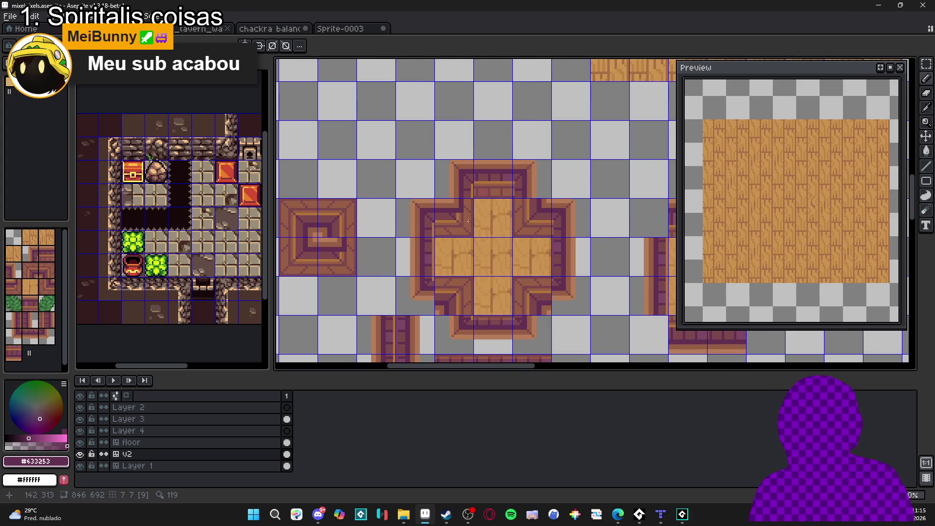
scroll(560, 204, up, 1)
key(b)
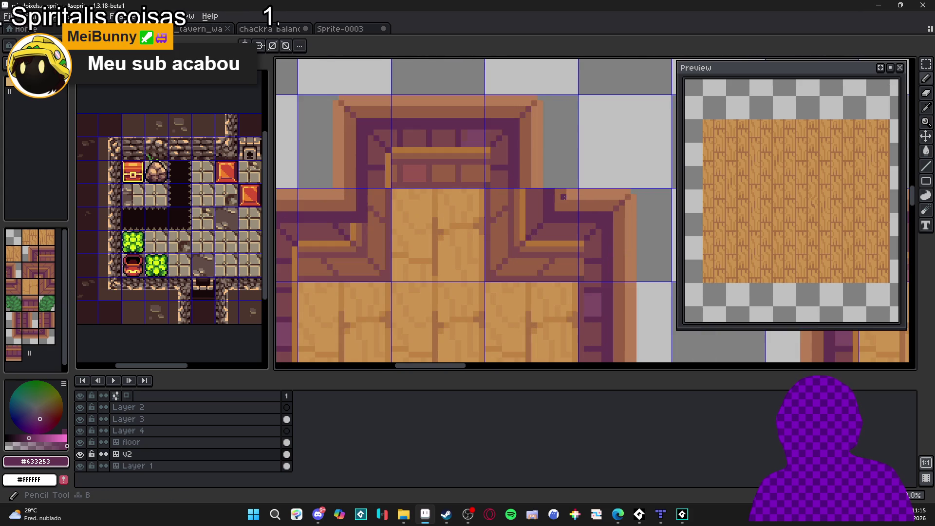
scroll(564, 197, down, 3)
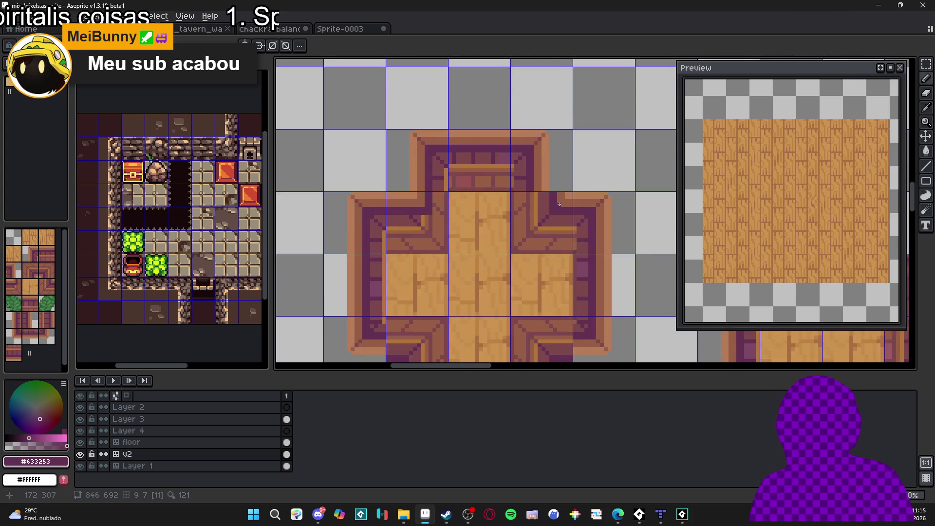
scroll(561, 203, up, 3)
Step: Extend the light #b67d57 band leftward and repaint the orange line in brown #975F44
alt+click(564, 191)
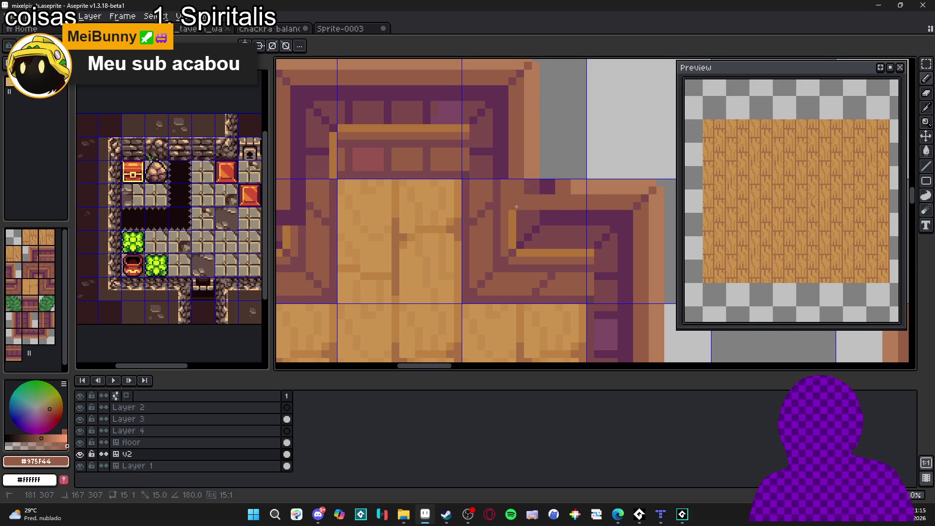
alt+click(575, 190)
drag(574, 190, 532, 195)
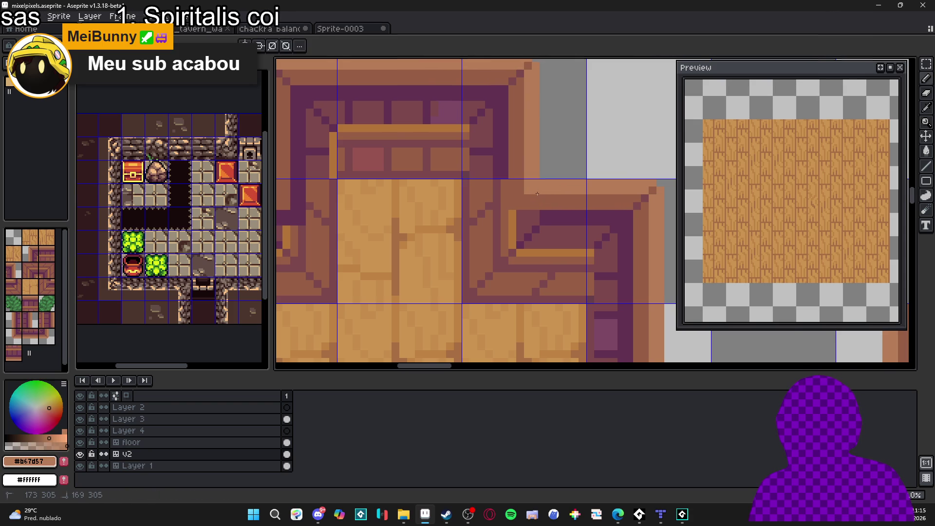
scroll(541, 207, down, 1)
alt+click(546, 215)
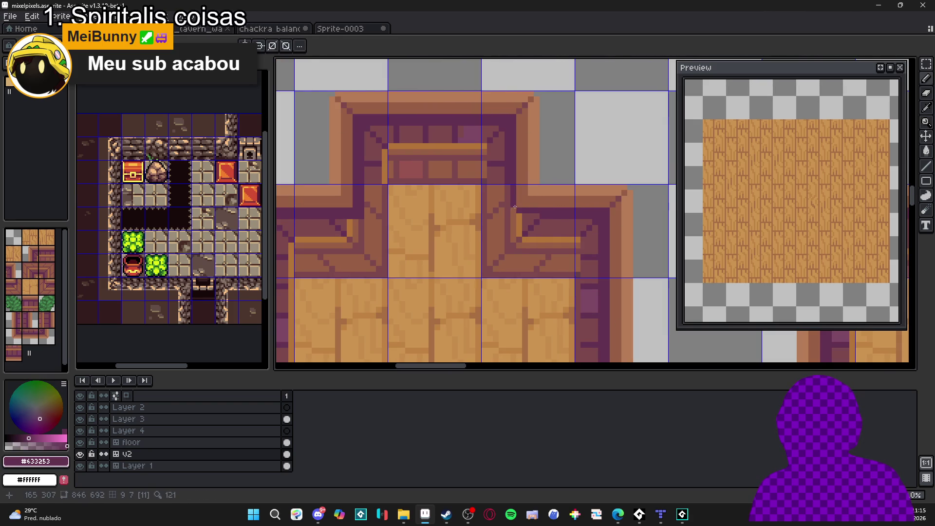
scroll(515, 207, down, 3)
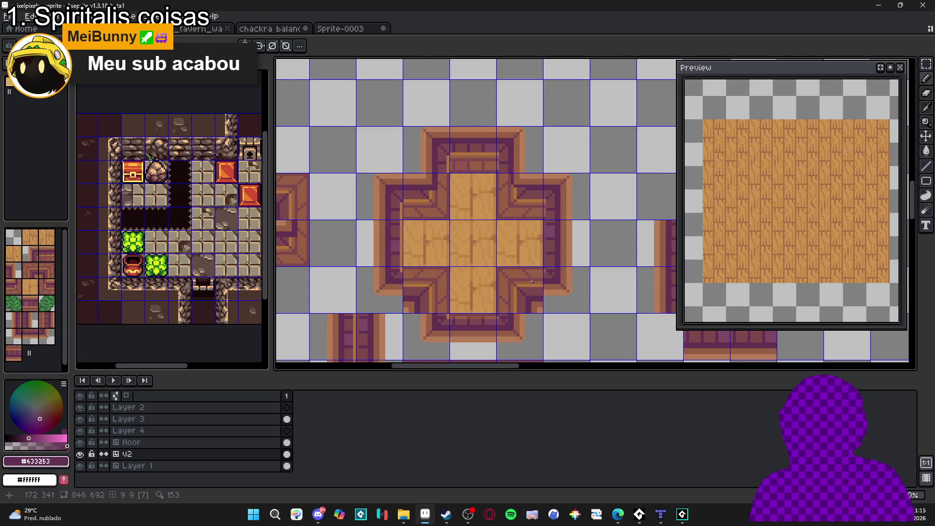
scroll(532, 282, up, 1)
scroll(532, 297, up, 1)
alt+click(536, 290)
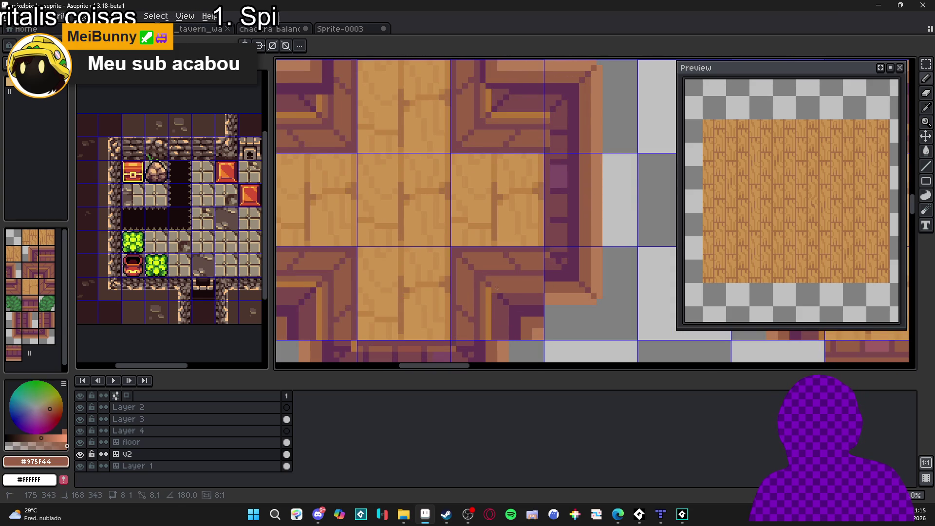
drag(488, 301, 499, 270)
Step: Erase the stray pixel block in the frame corner and redraw a light-brown column
key(e)
click(539, 295)
mouse_move(512, 299)
mouse_down()
mouse_move(512, 275)
mouse_move(538, 277)
mouse_move(524, 297)
mouse_move(501, 275)
mouse_move(538, 263)
mouse_up()
key(b)
alt+click(502, 298)
scroll(502, 268, down, 3)
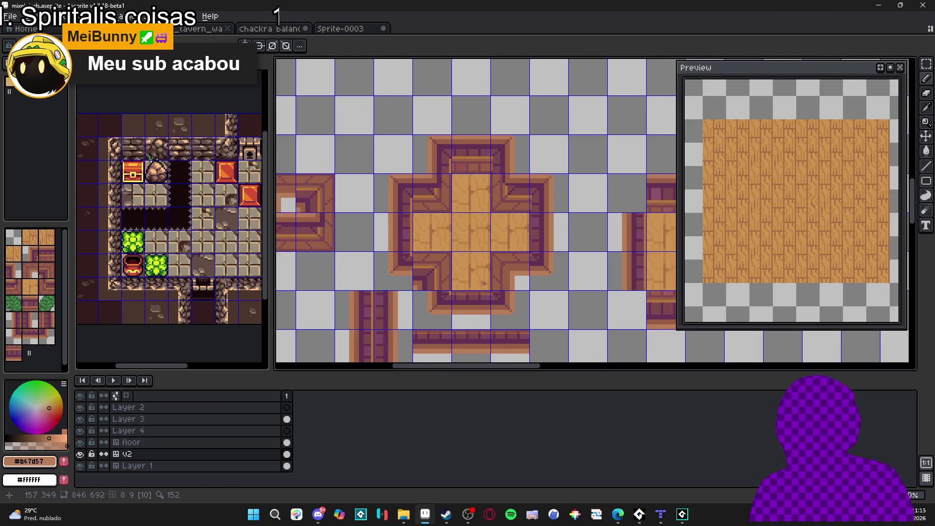
scroll(501, 273, up, 3)
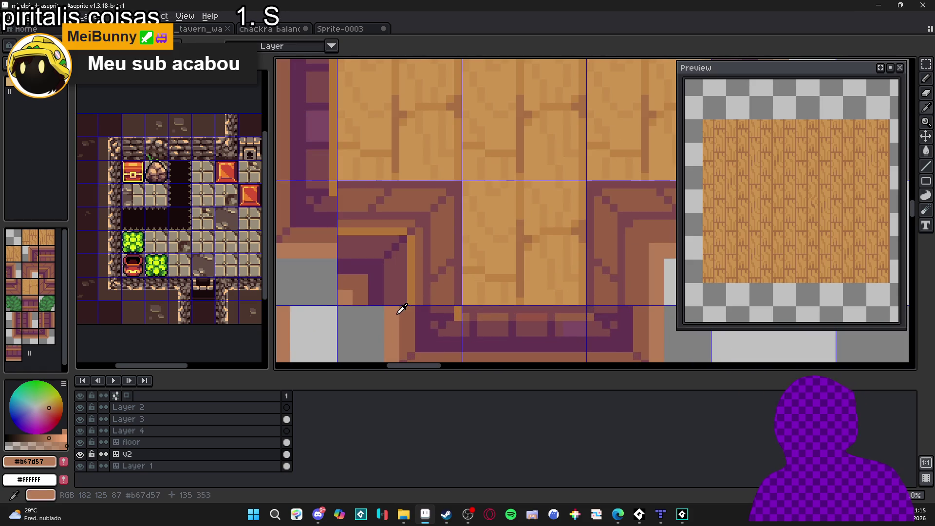
mouse_move(396, 303)
mouse_down()
mouse_move(392, 260)
mouse_move(350, 252)
mouse_move(384, 250)
mouse_move(391, 256)
mouse_move(369, 288)
mouse_move(346, 266)
mouse_move(368, 282)
mouse_move(345, 292)
mouse_move(341, 264)
mouse_up()
scroll(341, 263, down, 4)
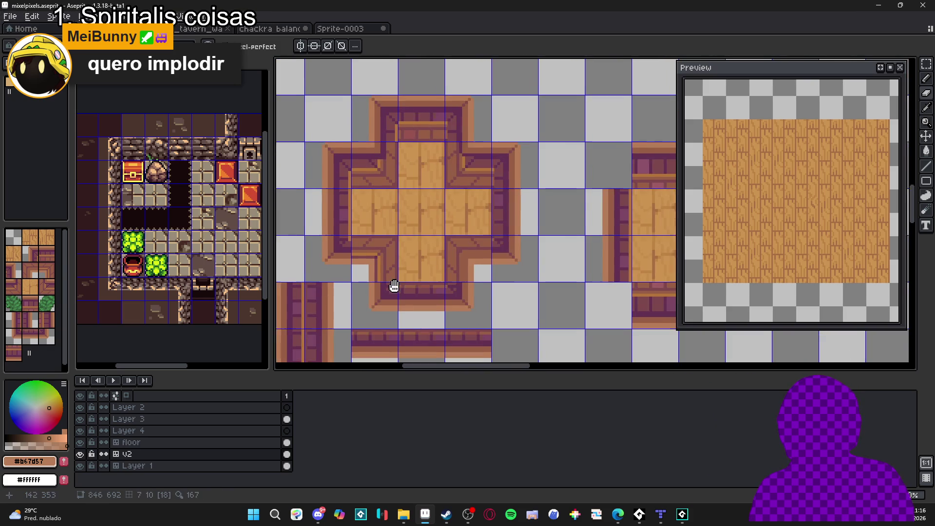
Step: Paint over the orange stripe and stray orange pixels on the cross frame's lower border with brown #975f44
scroll(400, 289, up, 3)
alt+click(389, 277)
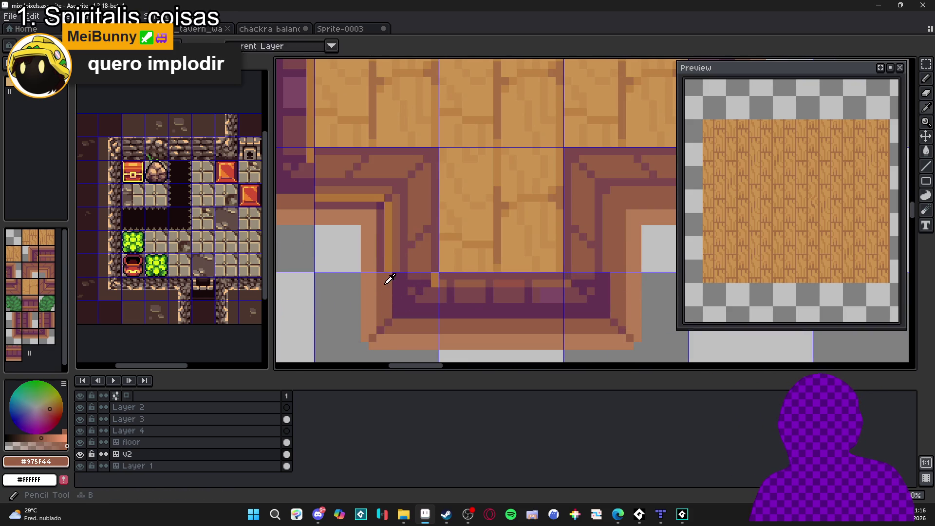
mouse_move(389, 269)
mouse_down()
mouse_move(383, 213)
mouse_move(410, 211)
mouse_move(363, 207)
mouse_move(374, 215)
mouse_up()
click(383, 204)
click(420, 213)
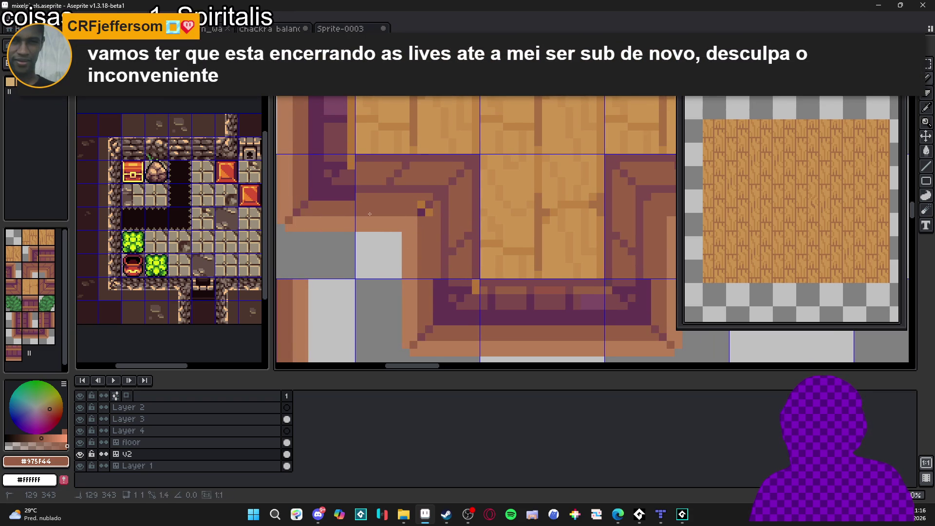
click(421, 203)
Step: Shade the tile's lower-right corner with two dark purple #633253 columns and a top row
scroll(431, 223, down, 2)
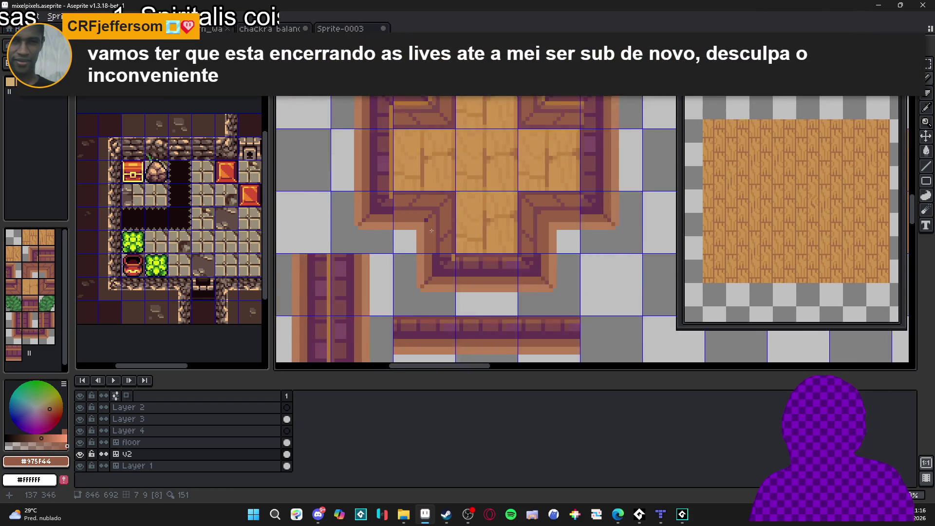
scroll(434, 243, up, 2)
scroll(435, 259, down, 1)
scroll(435, 259, up, 3)
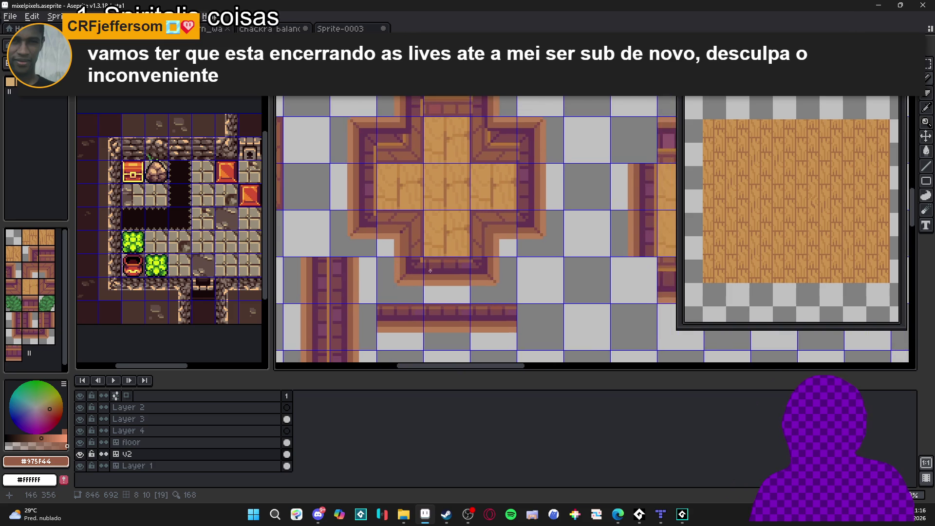
alt+click(479, 250)
drag(479, 250, 480, 184)
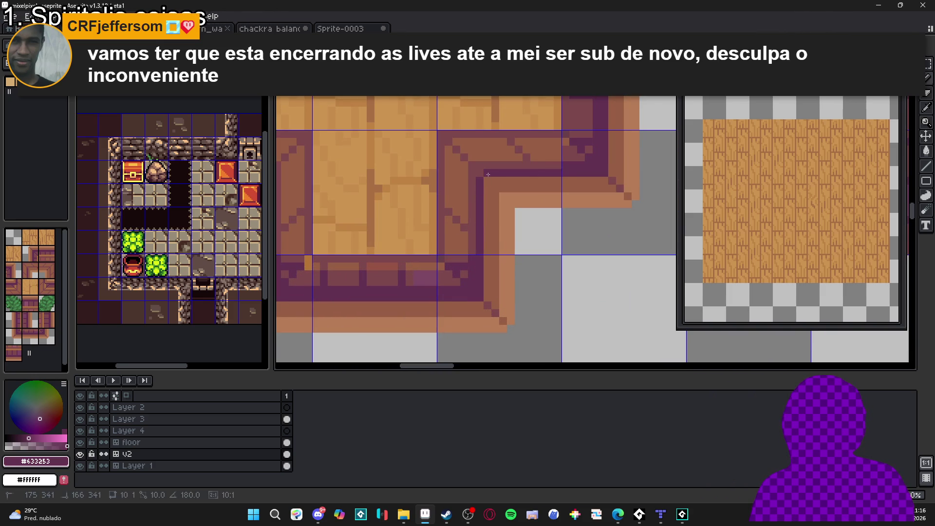
shift+click(481, 169)
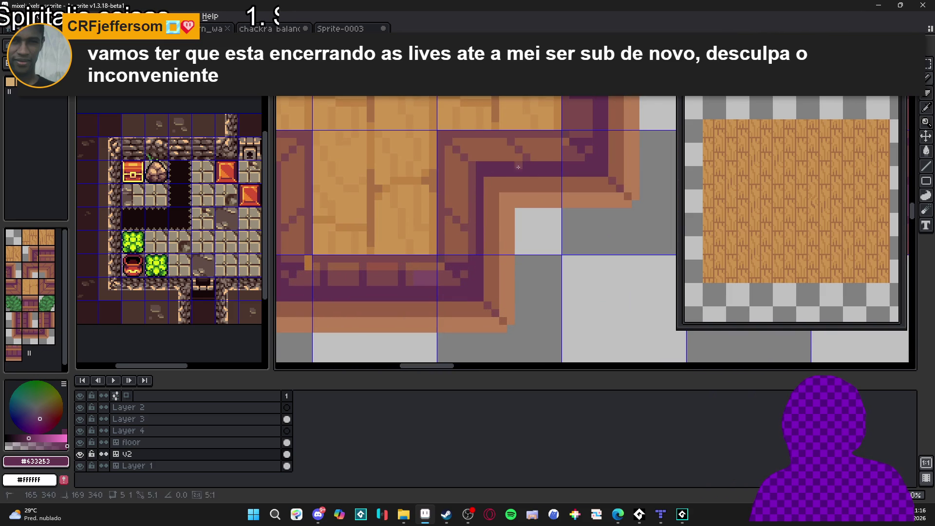
drag(472, 174, 472, 253)
mouse_move(282, 248)
mouse_down()
mouse_move(359, 236)
mouse_move(395, 264)
mouse_move(396, 217)
mouse_move(384, 193)
mouse_move(300, 192)
mouse_up()
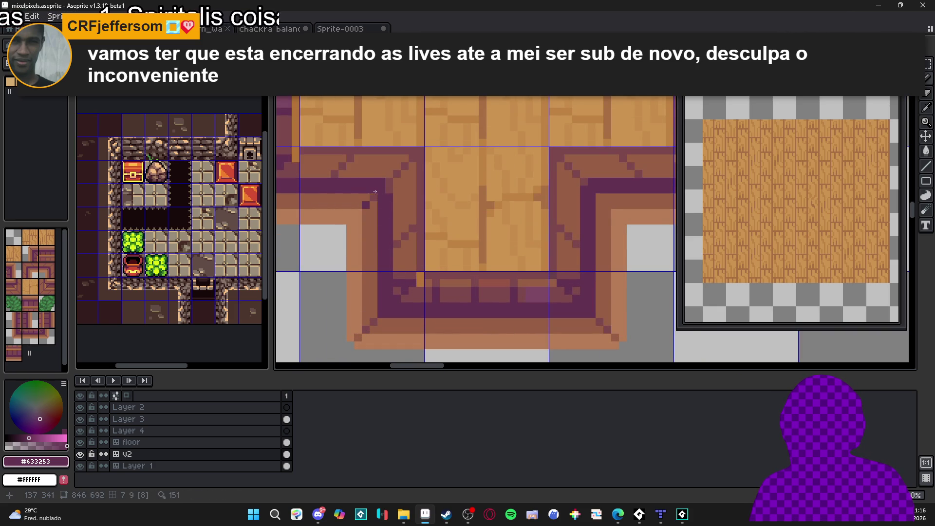
Step: Bring the Sprite-0004 dungeon room mockup forward, then switch to the browser
scroll(388, 193, down, 4)
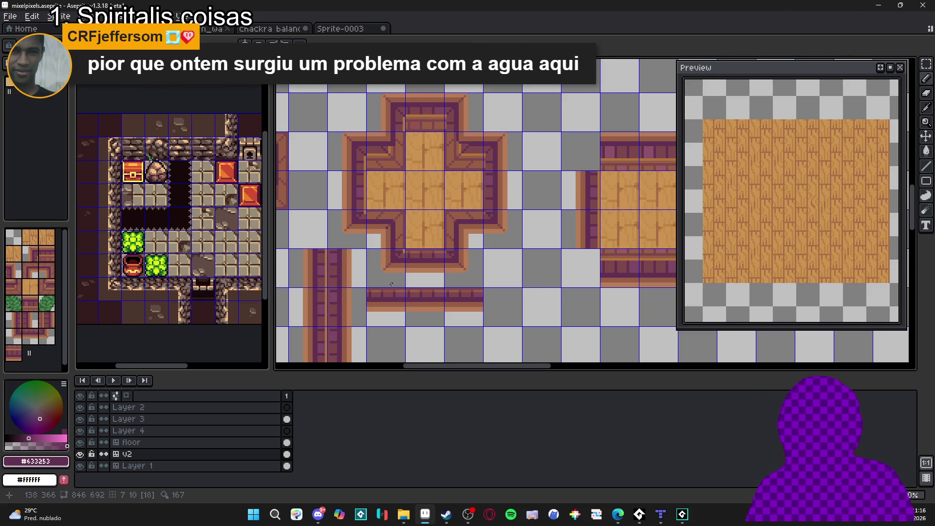
mouse_move(231, 266)
mouse_down()
mouse_move(193, 254)
mouse_move(202, 255)
mouse_up()
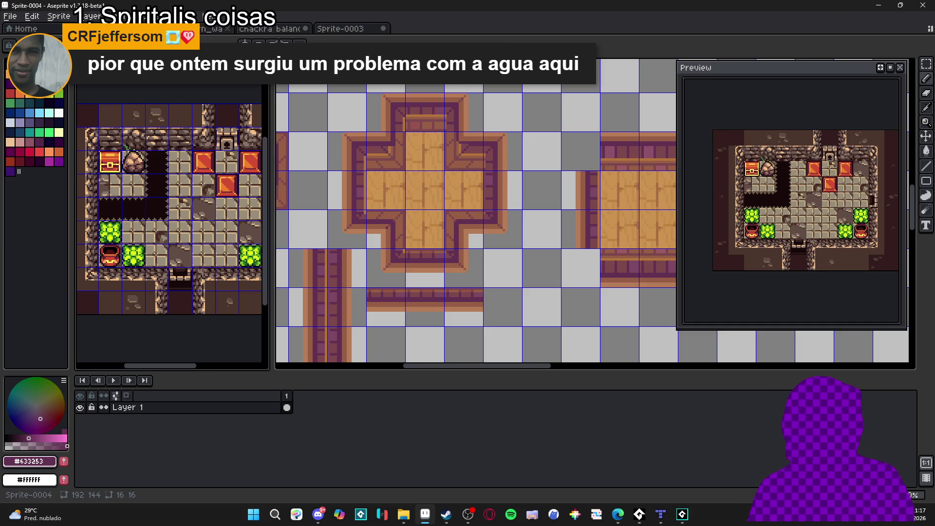
key(alt+Tab)
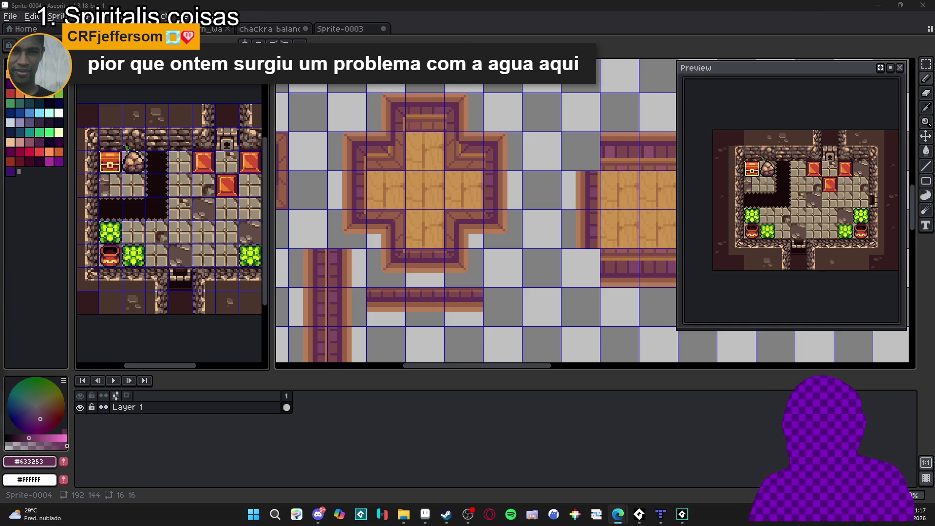
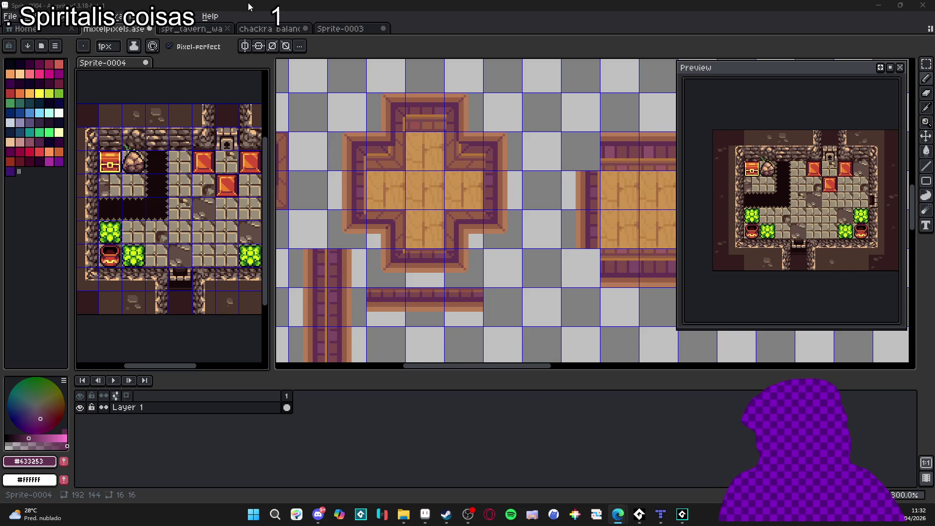
Step: Switch from Aseprite to the Edge browser playing the YouTube video
key(alt+Tab)
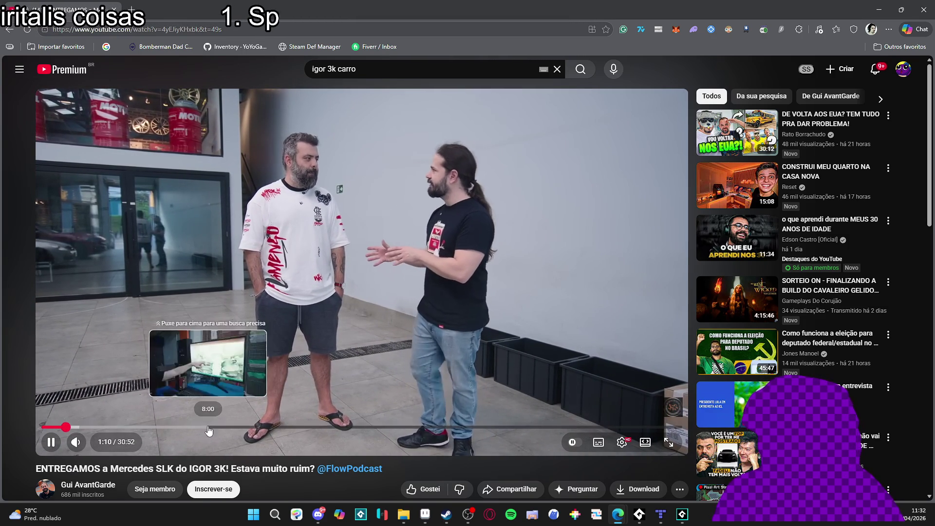
Step: Skip the Mercedes SLK video ahead to 7:44, then about 21:00, pause it, and return to Aseprite
click(201, 429)
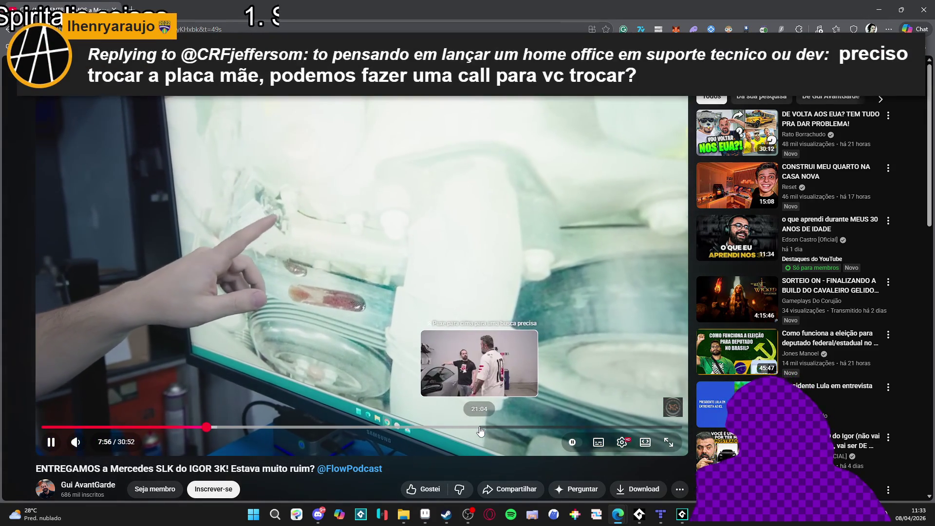
click(477, 431)
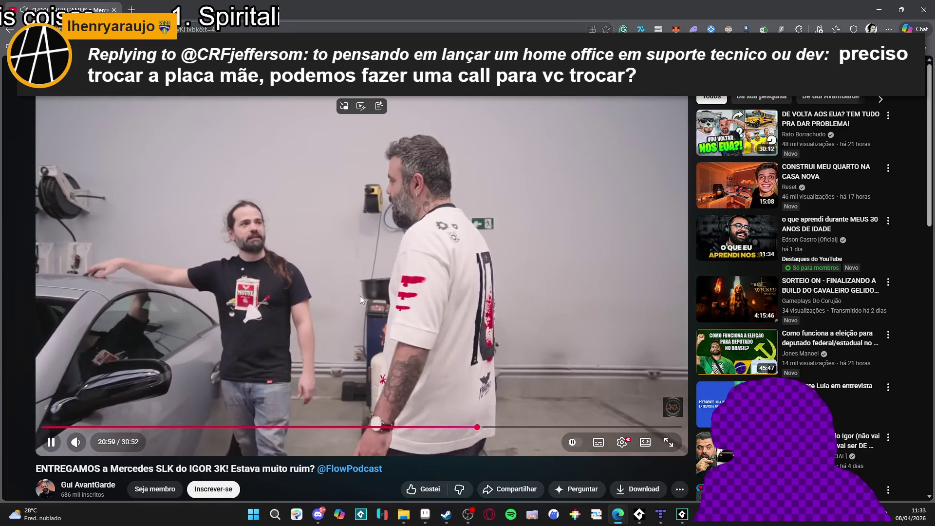
click(361, 296)
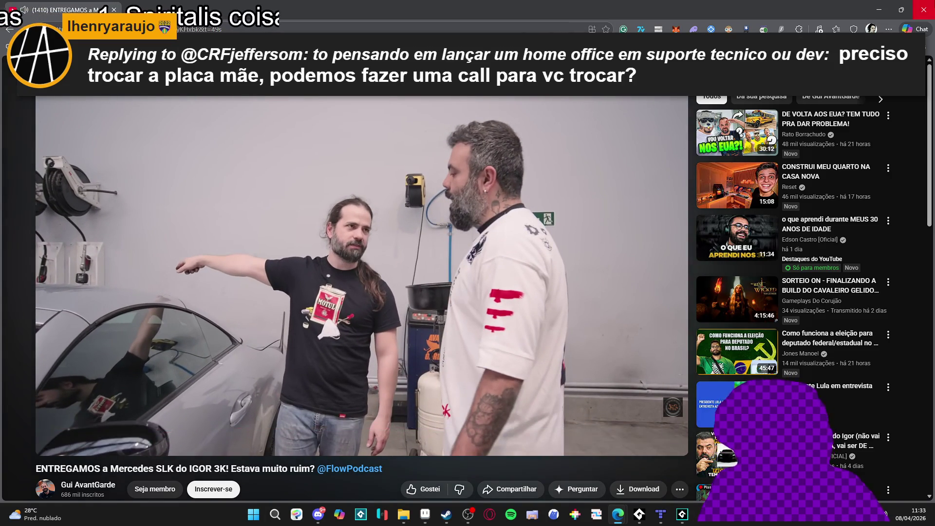
key(alt+Tab)
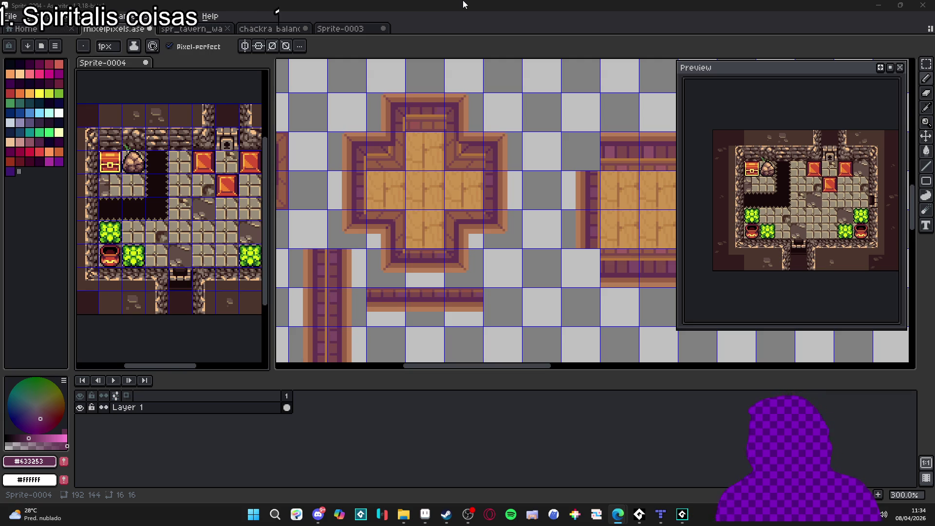
key(alt+Tab)
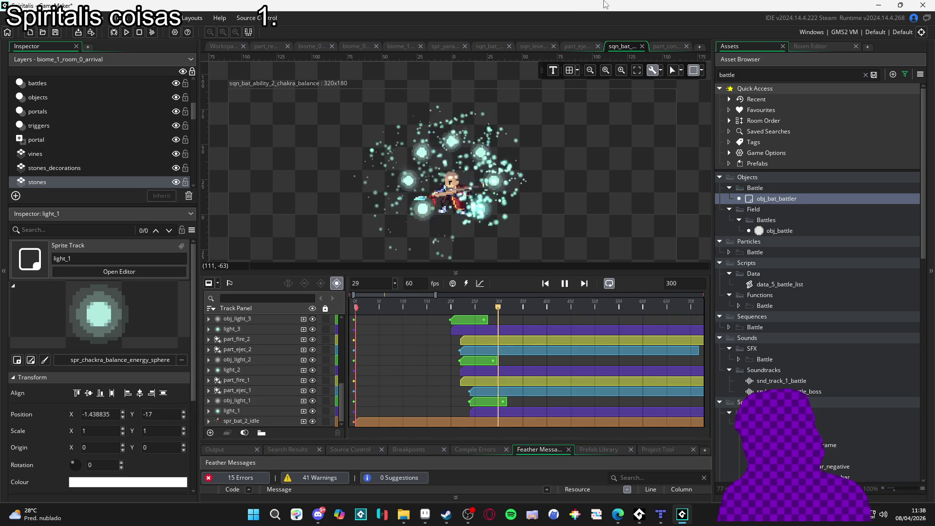
Step: Bring the browser forward, then replay the chakra balance battle sequence from its start
key(alt+Tab)
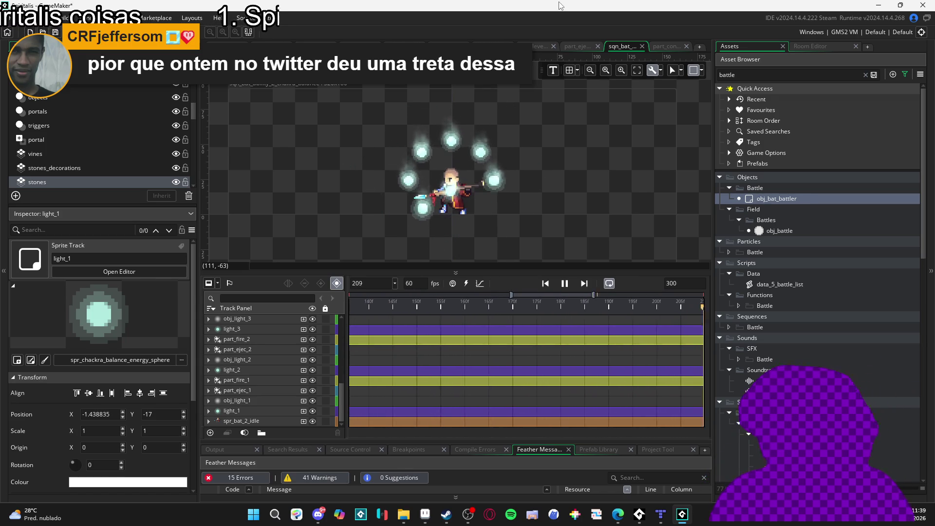
click(563, 288)
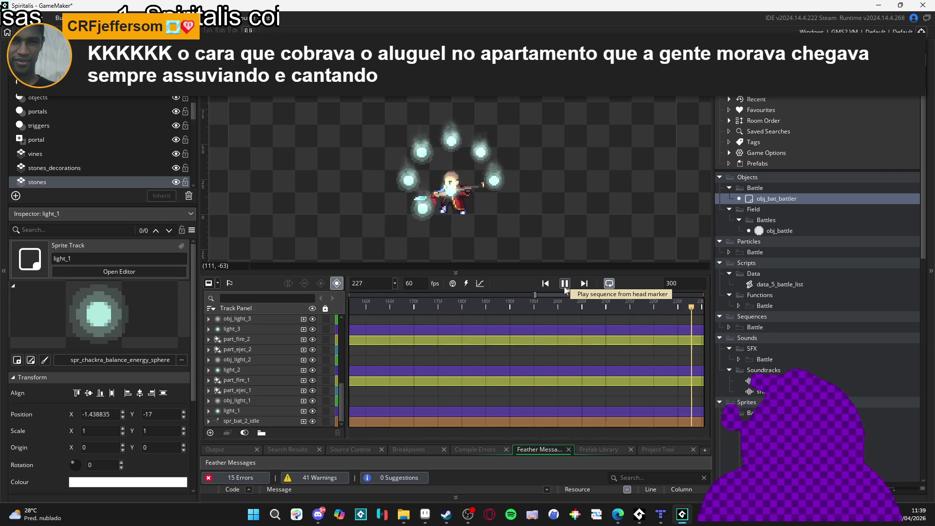
Step: Stop the sequence preview at frame 72, then switch from GameMaker back to Aseprite
click(565, 283)
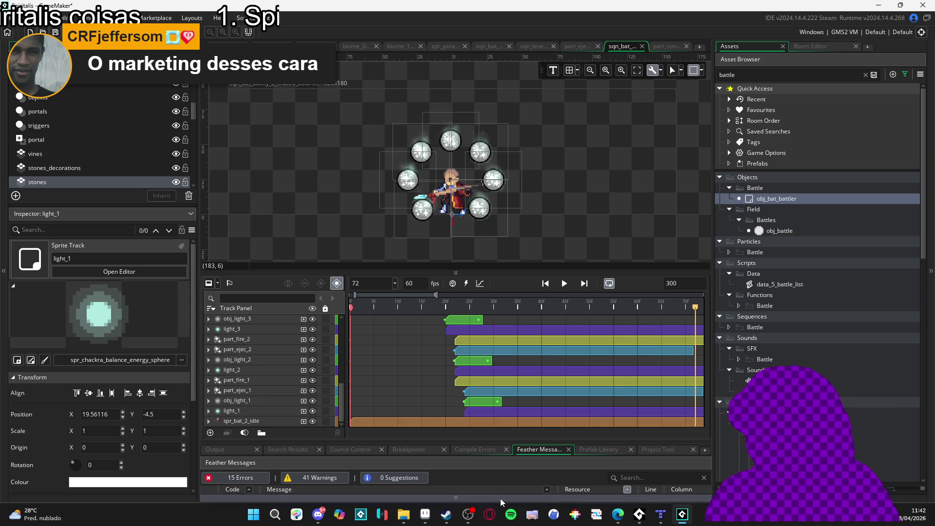
click(468, 514)
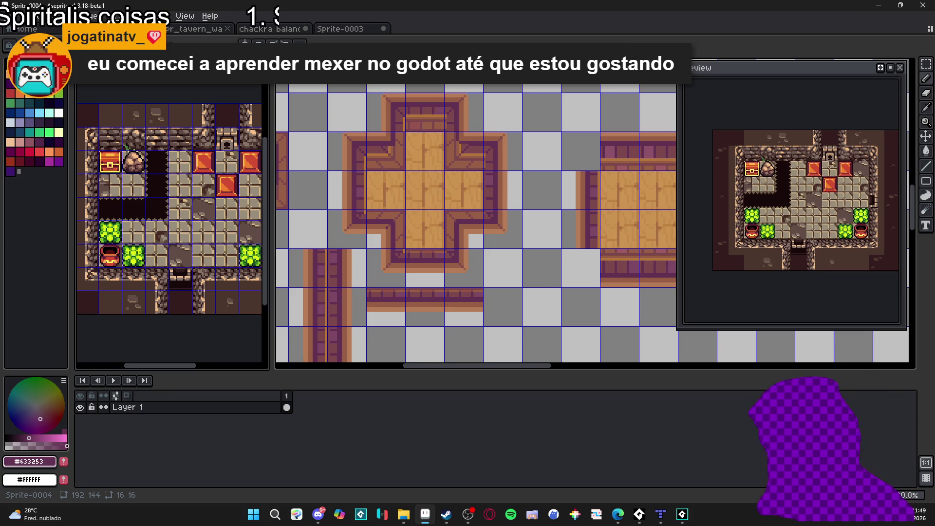
Step: Scroll through the browser, then cycle to the Sprite-0004 sheet with the wooden tiles
key(alt+Tab)
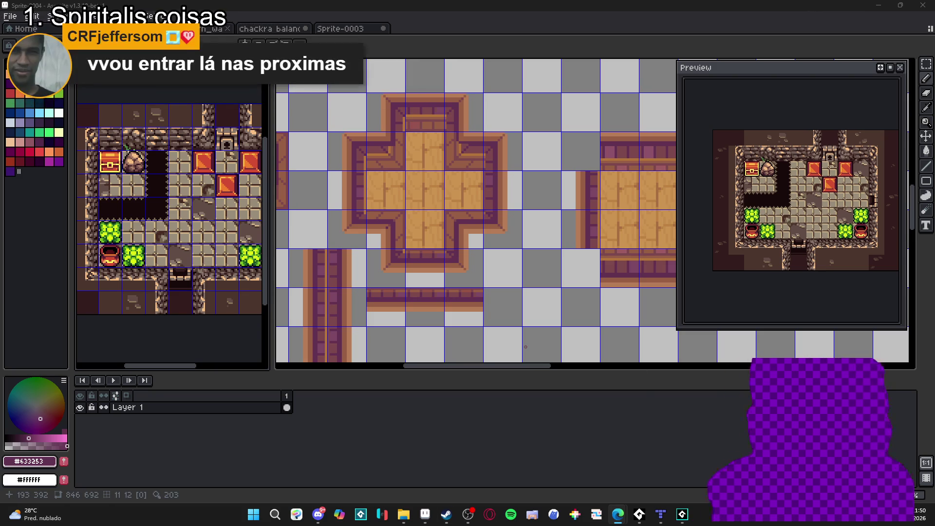
scroll(372, 252, down, 1)
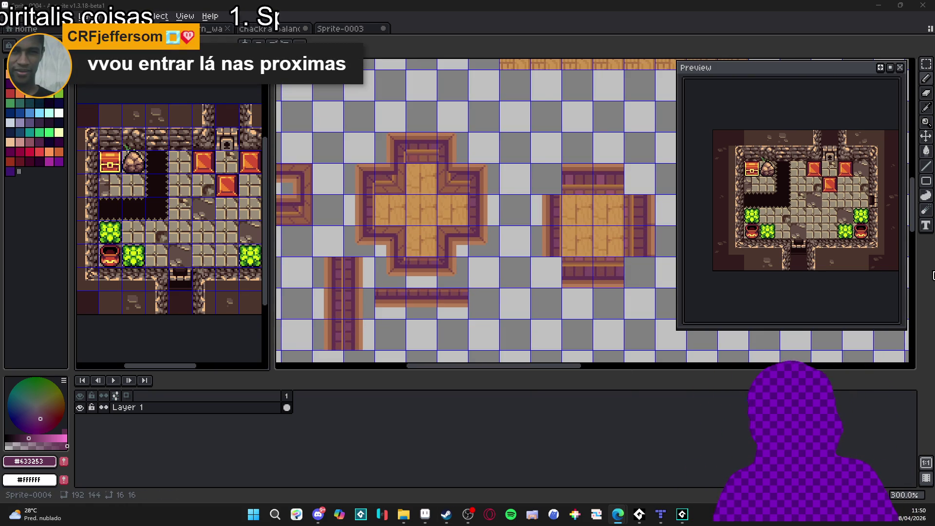
key(ctrl+Tab)
Step: Zoom into the square wooden tile, sample #b4753b and extend a light orange line down its inner left edge
scroll(493, 247, down, 2)
scroll(493, 246, left, 2)
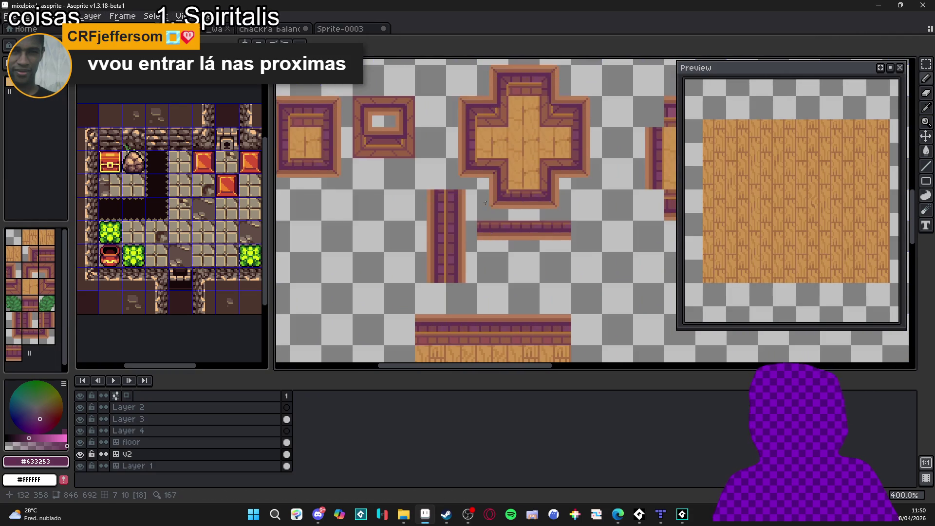
scroll(486, 203, down, 1)
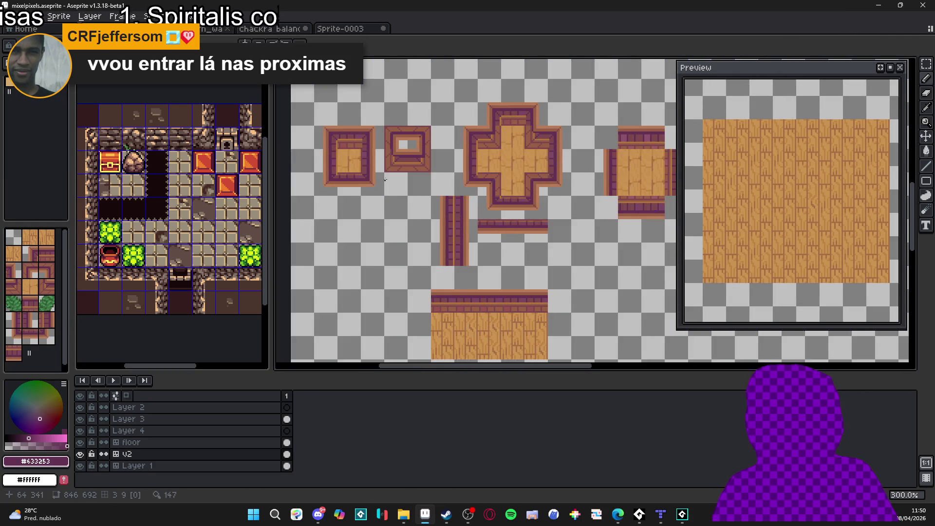
scroll(385, 180, up, 1)
scroll(350, 156, down, 1)
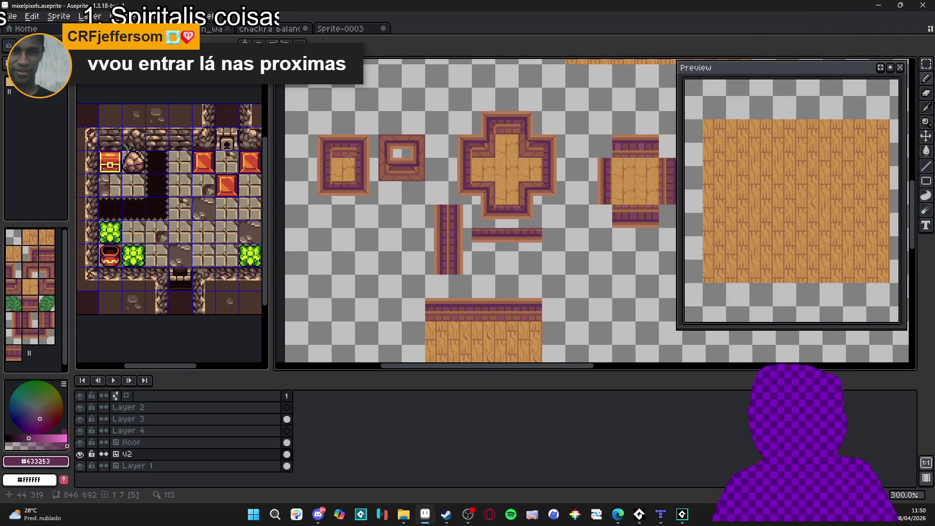
scroll(350, 156, up, 1)
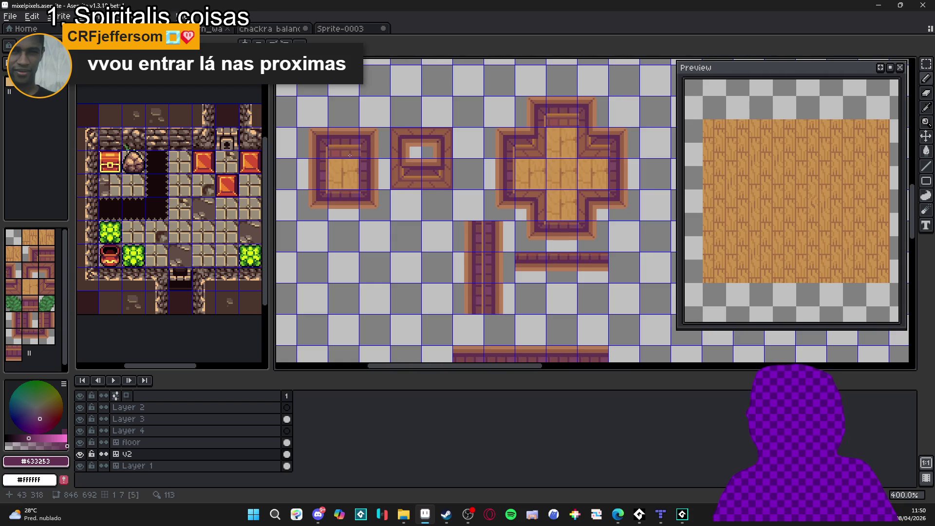
scroll(326, 153, up, 1)
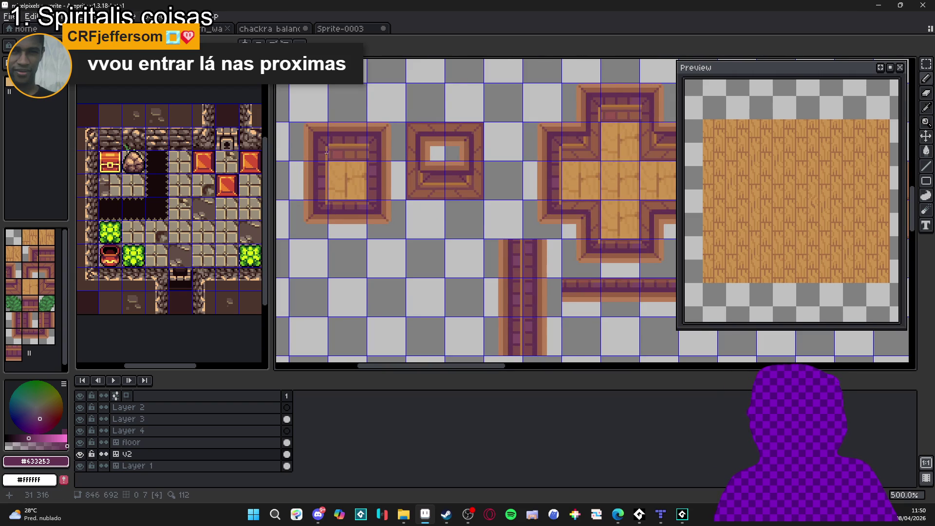
scroll(326, 153, up, 1)
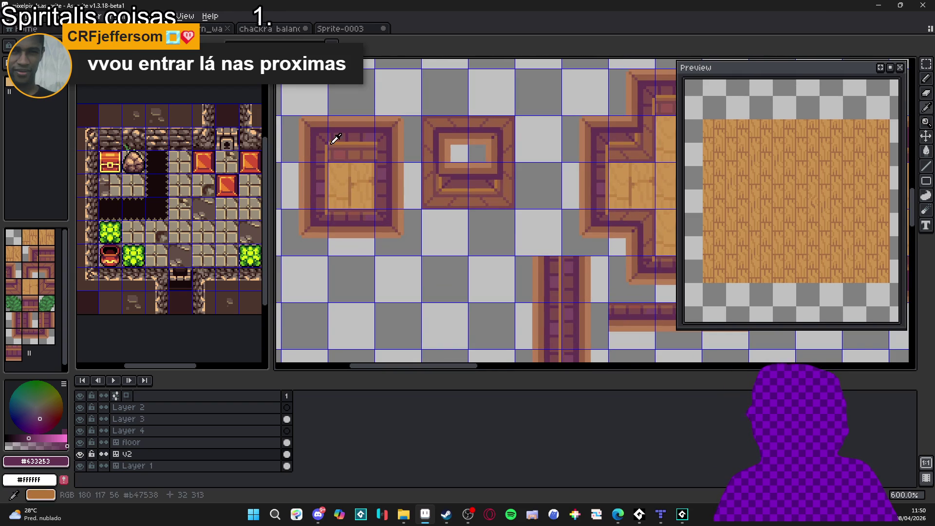
alt+click(324, 144)
drag(324, 176, 323, 214)
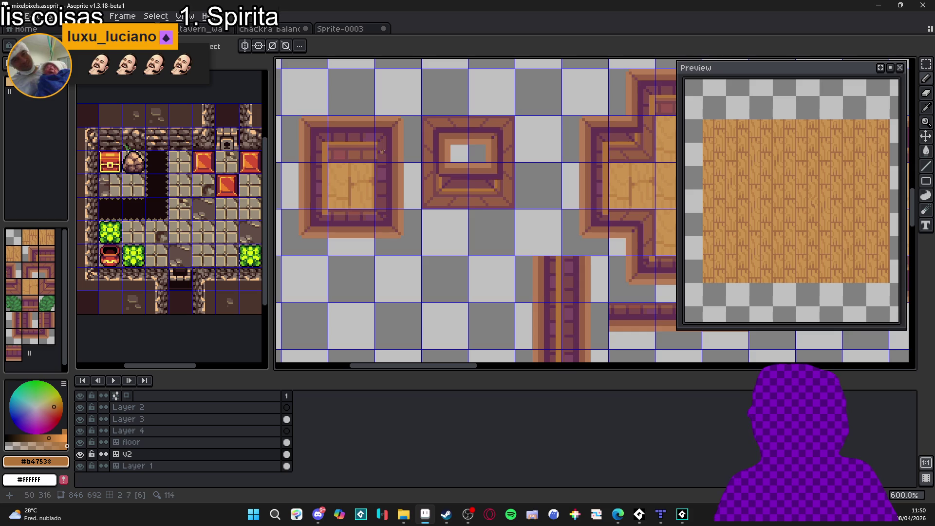
Step: Draw a light orange line on the inner right edge, then a short #975f44 brown line near the border
mouse_move(379, 145)
mouse_down()
mouse_move(378, 214)
mouse_move(324, 214)
mouse_up()
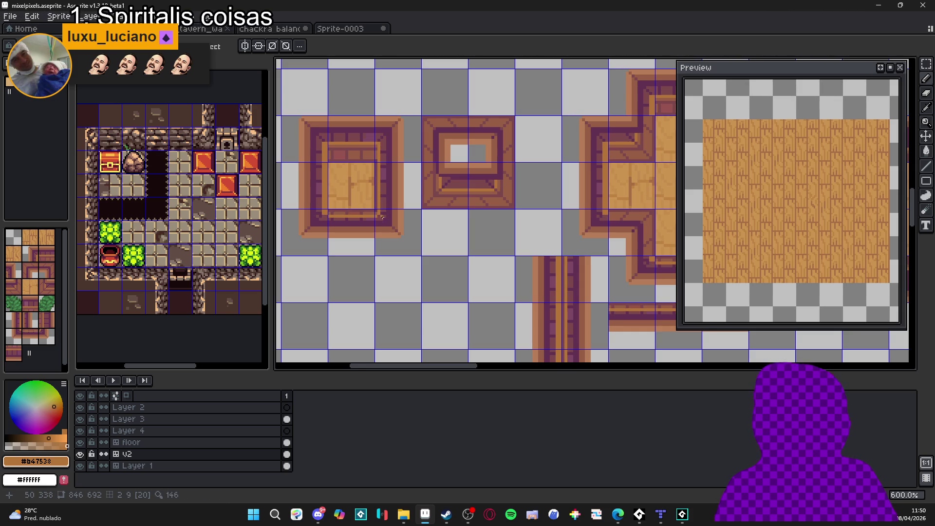
alt+click(326, 209)
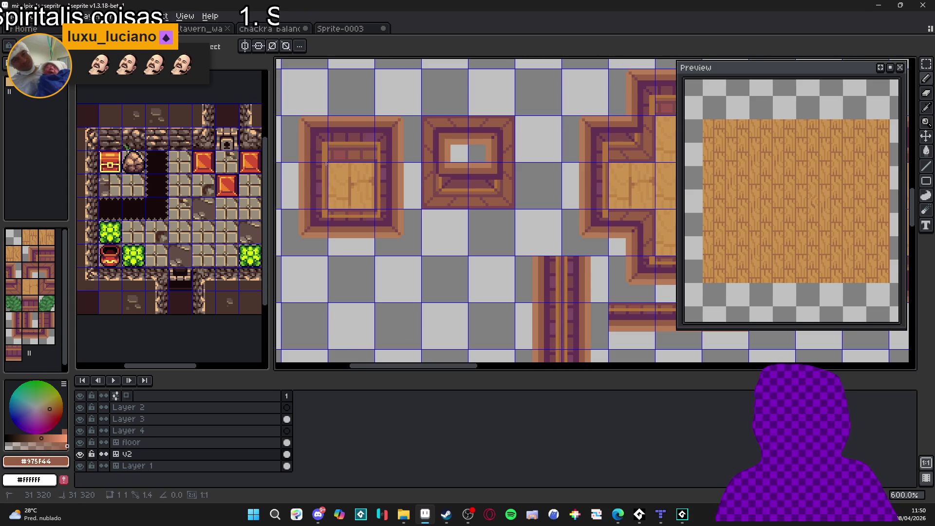
drag(326, 161, 326, 150)
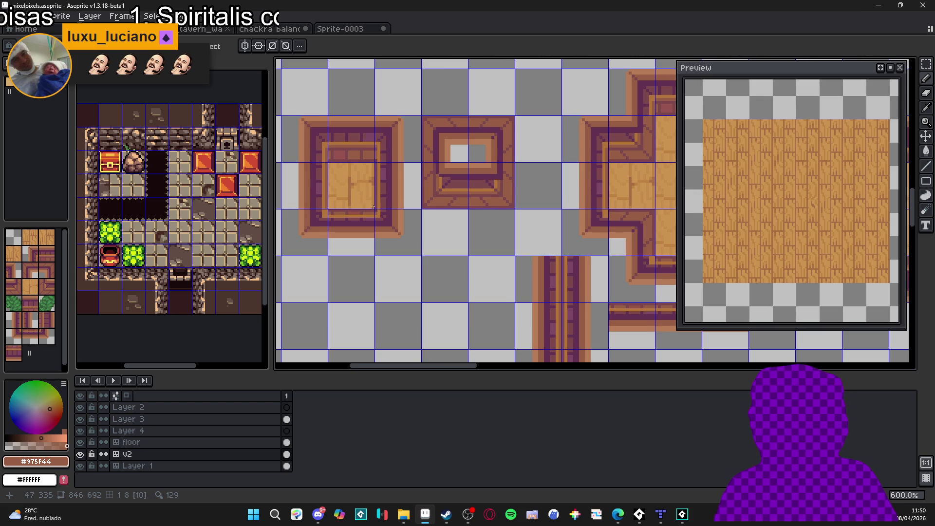
scroll(335, 207, up, 1)
key(alt)
key(m)
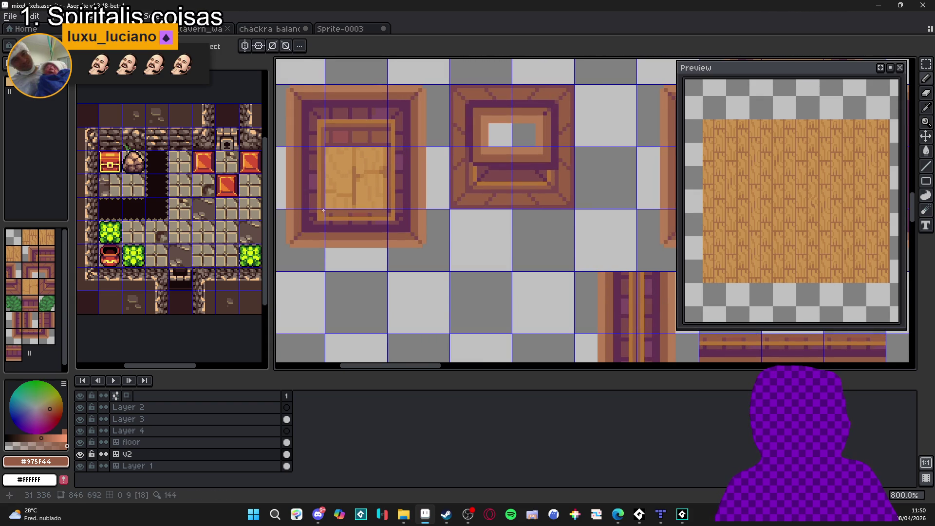
scroll(391, 211, down, 1)
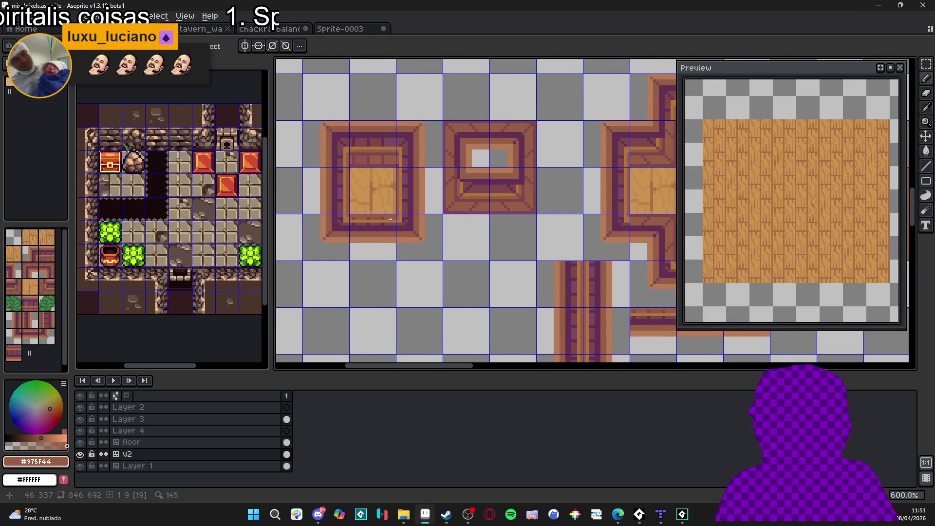
scroll(392, 222, down, 1)
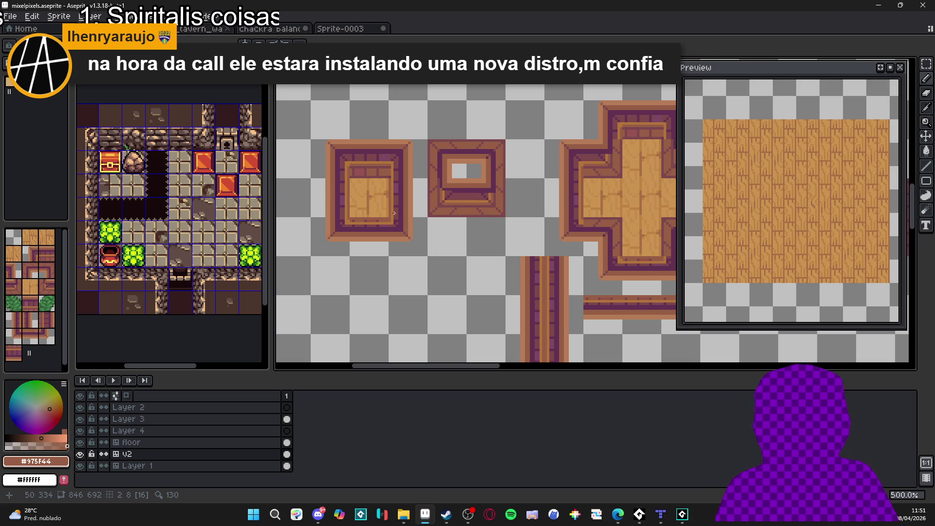
scroll(395, 213, down, 2)
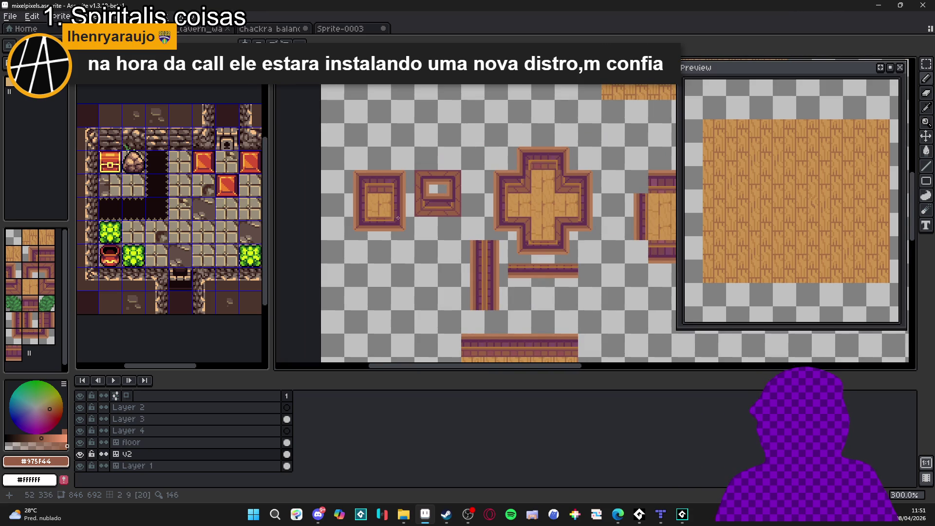
scroll(470, 230, right, 1)
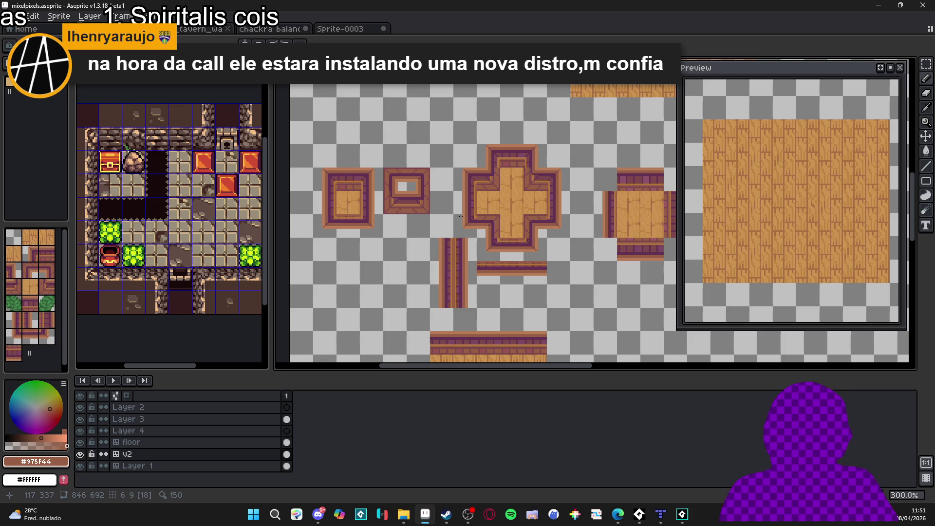
scroll(451, 195, up, 1)
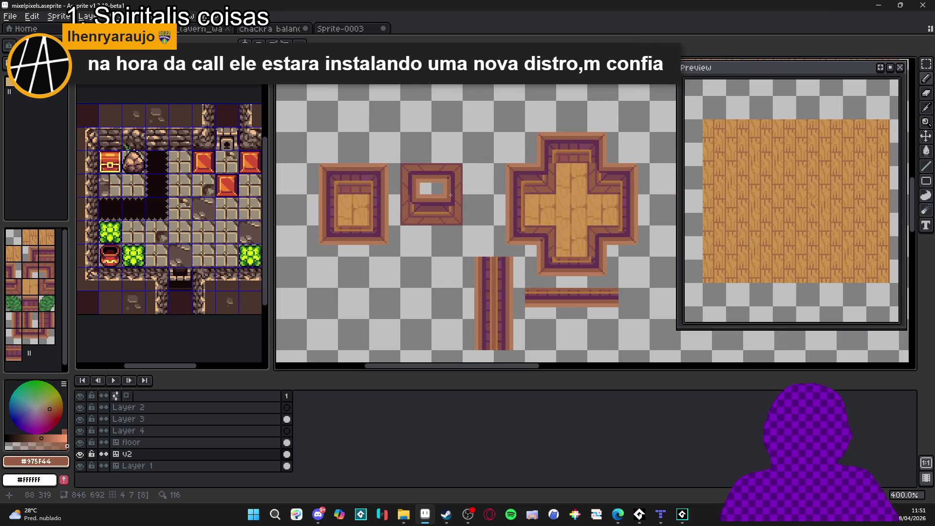
scroll(450, 195, right, 2)
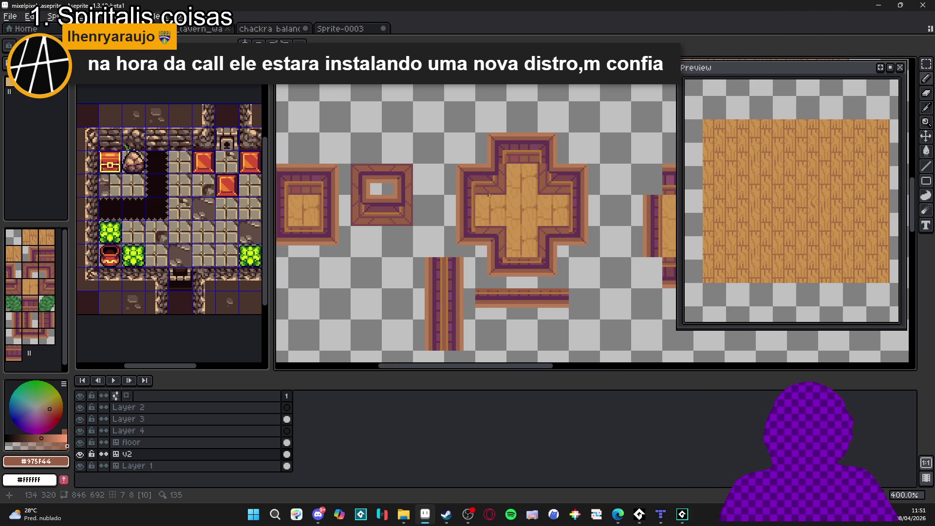
scroll(494, 185, down, 1)
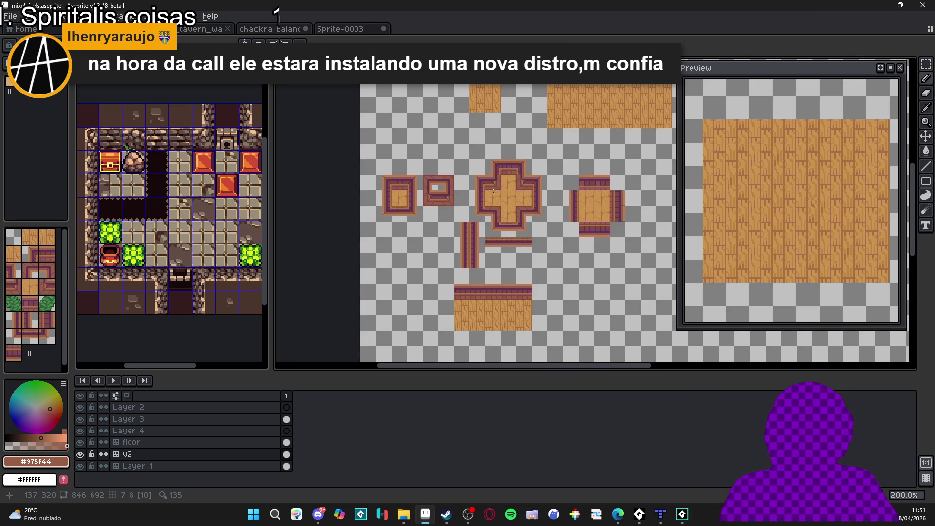
scroll(506, 186, down, 1)
scroll(507, 183, up, 1)
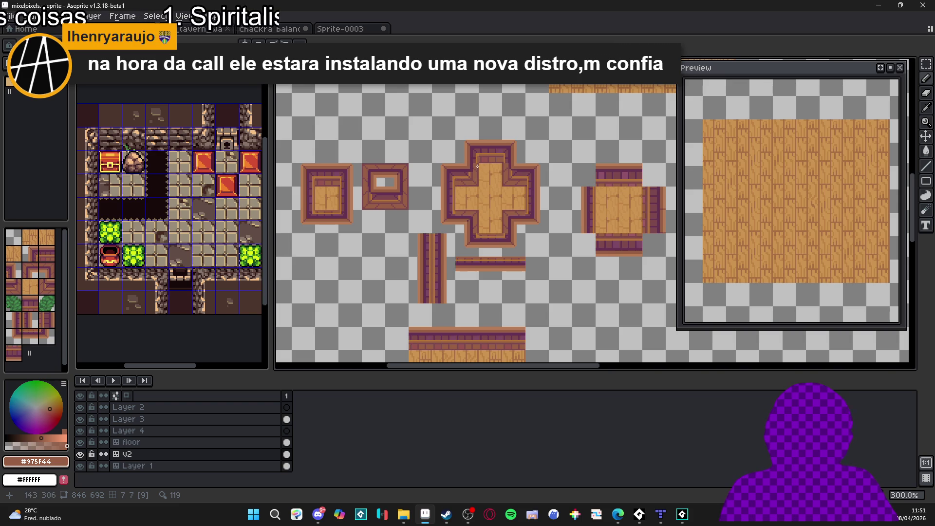
scroll(477, 166, up, 3)
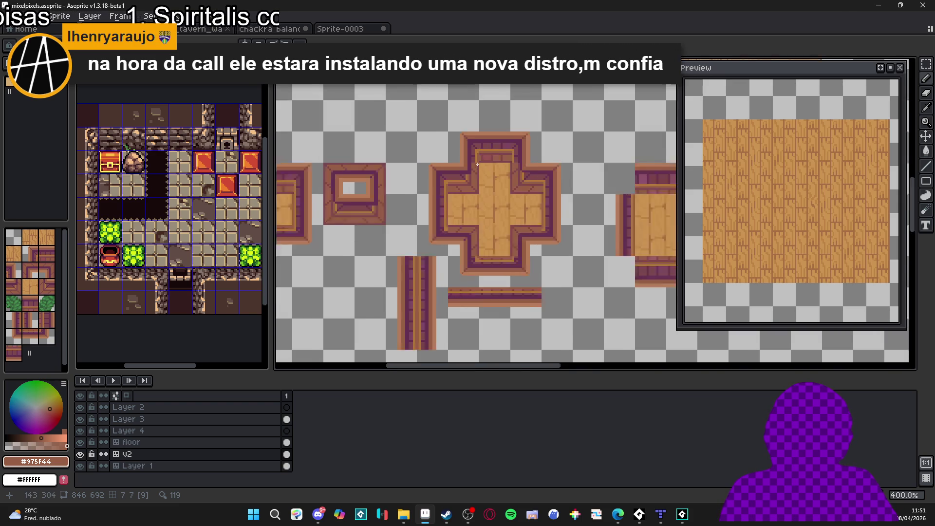
alt+click(480, 158)
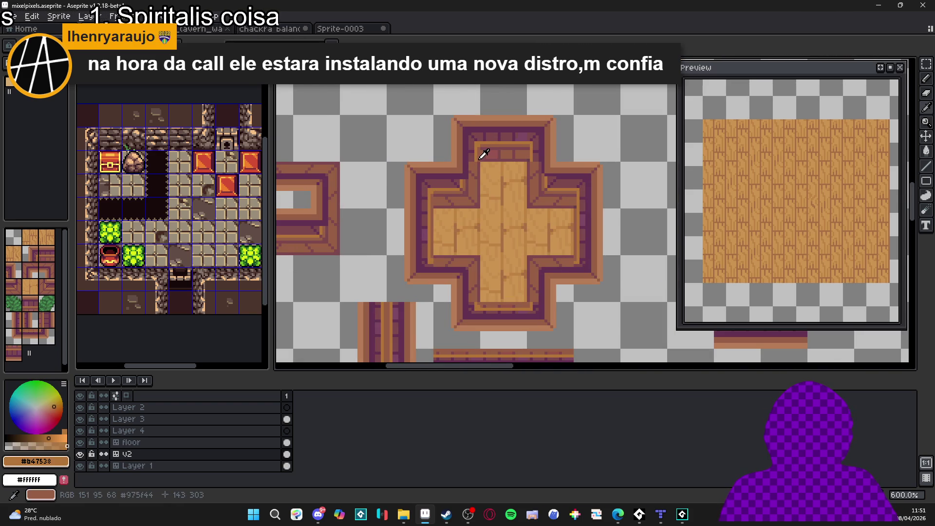
alt+click(478, 162)
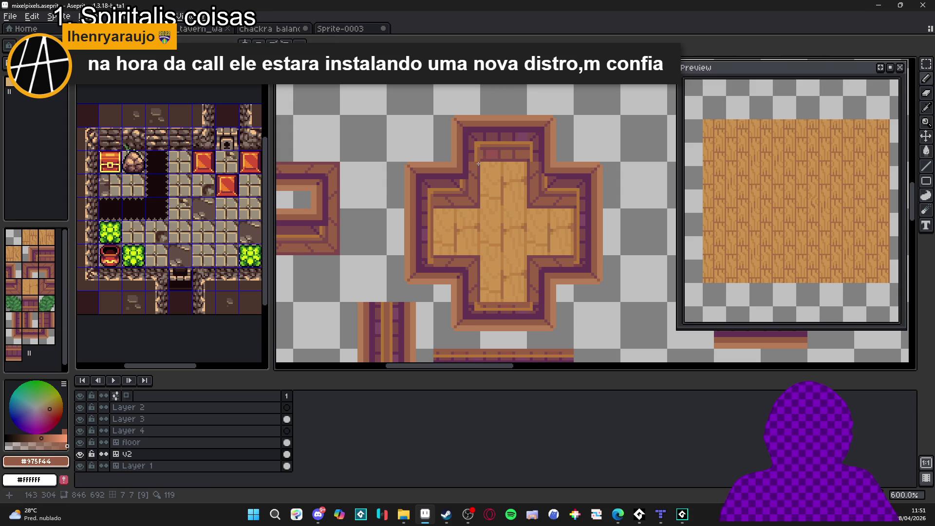
alt+click(479, 159)
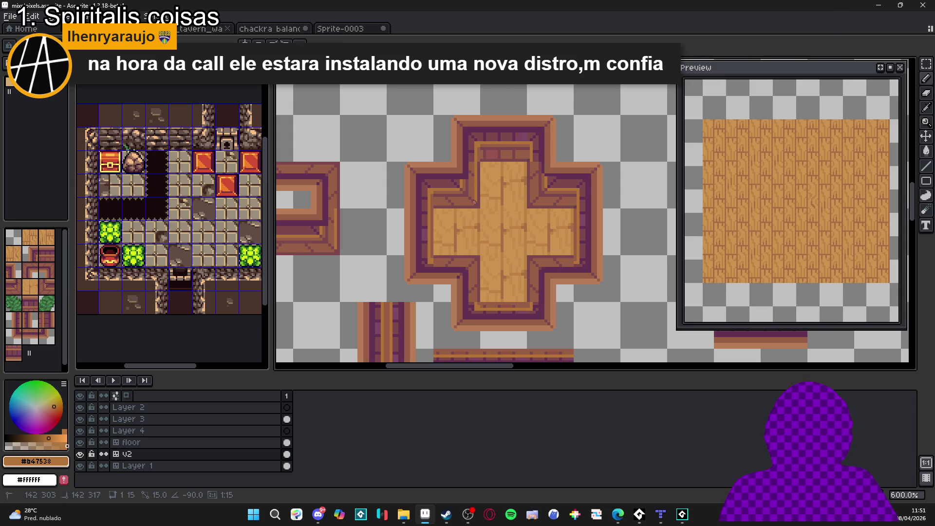
shift+click(475, 203)
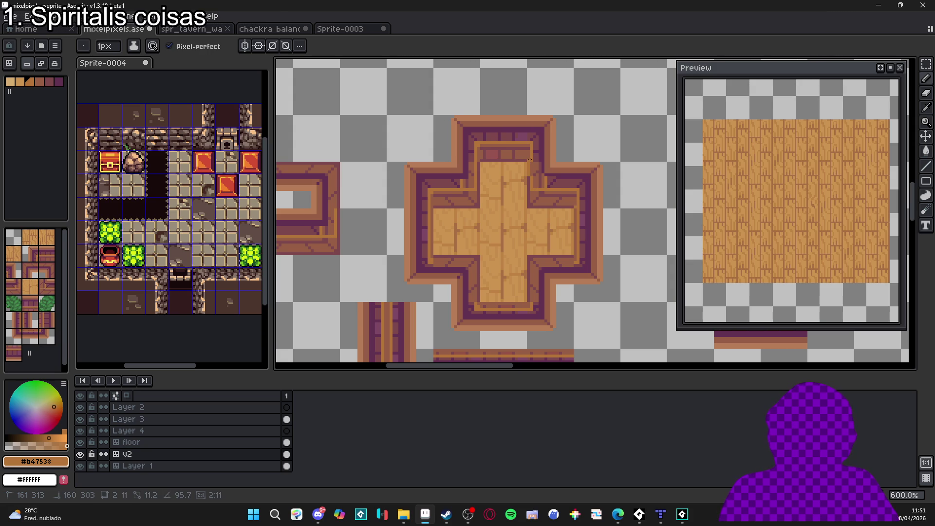
drag(451, 191, 459, 193)
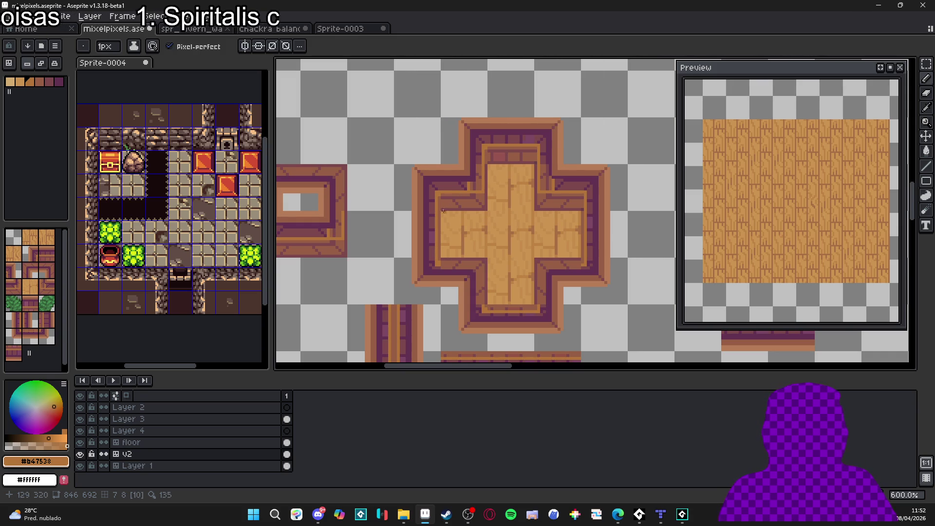
scroll(478, 217, up, 1)
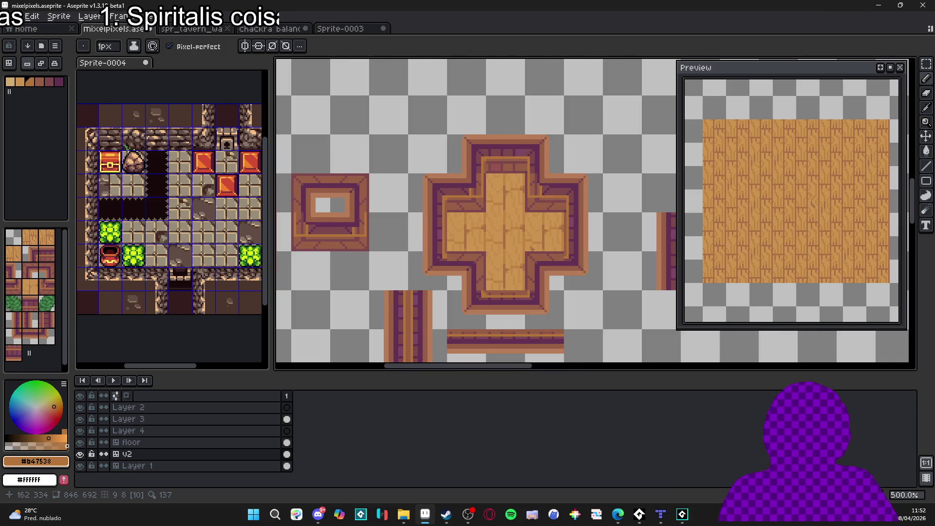
Step: Paint lighter vertical highlight lines down the right and up the left inner edges of the cross tile
scroll(565, 256, up, 1)
scroll(572, 258, up, 1)
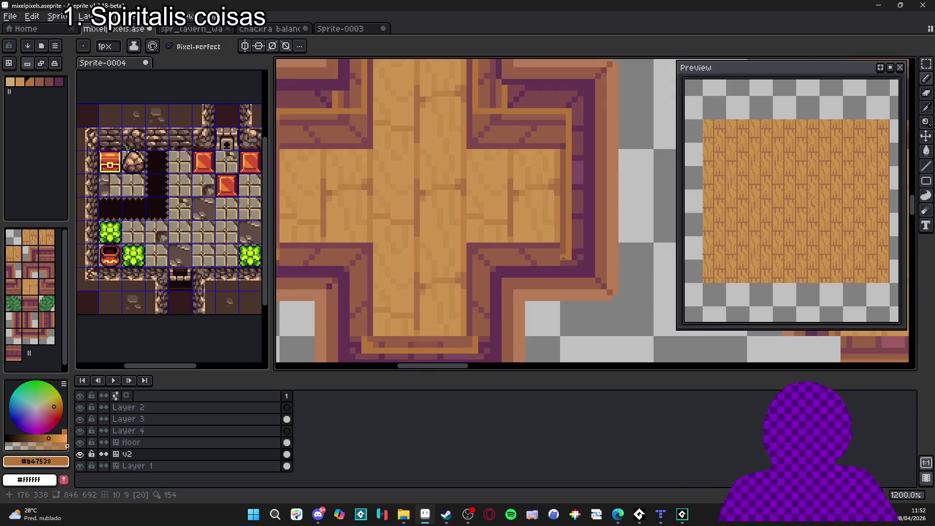
scroll(555, 255, down, 1)
scroll(555, 256, up, 2)
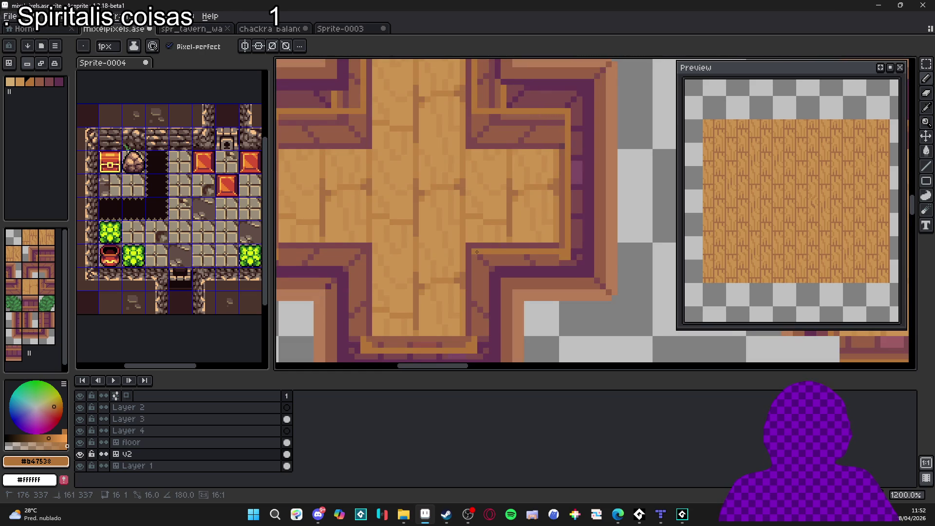
drag(473, 249, 475, 332)
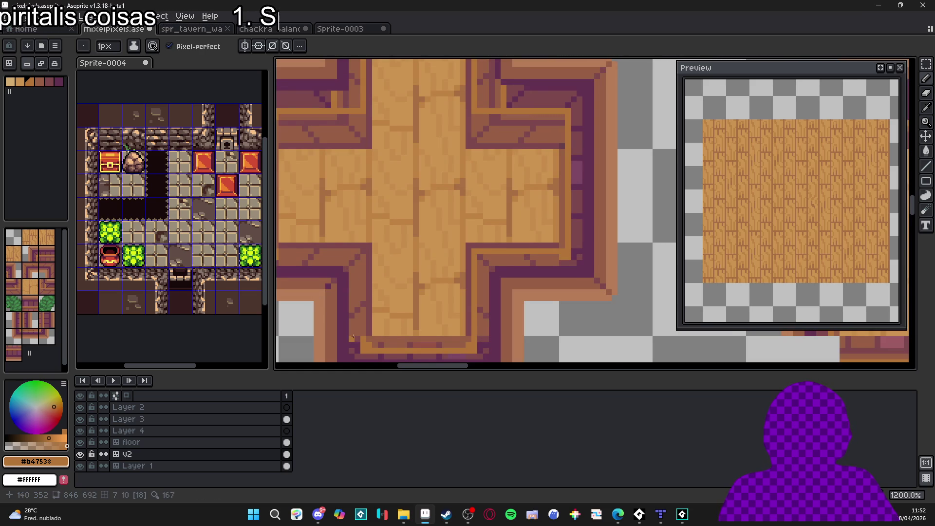
mouse_move(367, 334)
mouse_down()
mouse_move(364, 250)
mouse_move(463, 258)
mouse_move(378, 259)
mouse_up()
scroll(378, 258, down, 4)
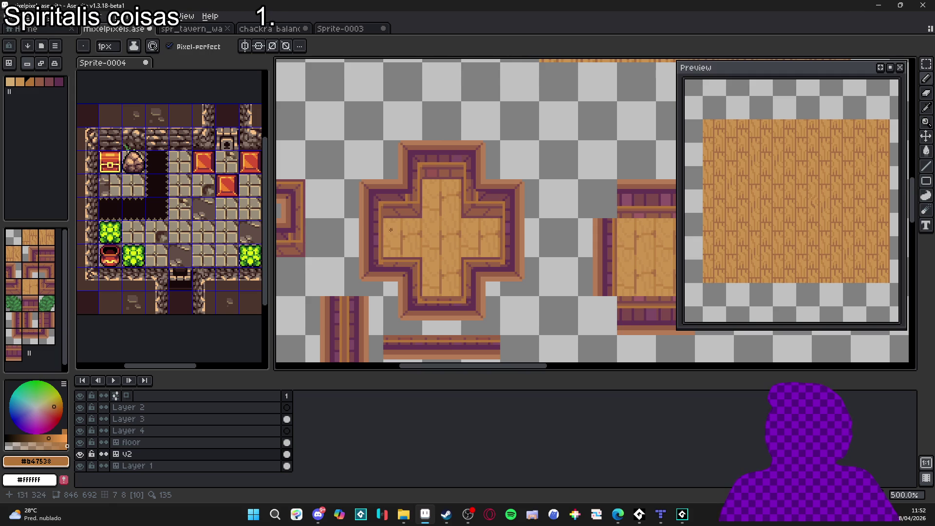
Step: Eyedrop colours from the cross tile's trim, trying #7c484c before settling on brown #975f44
scroll(391, 229, up, 2)
alt+click(390, 257)
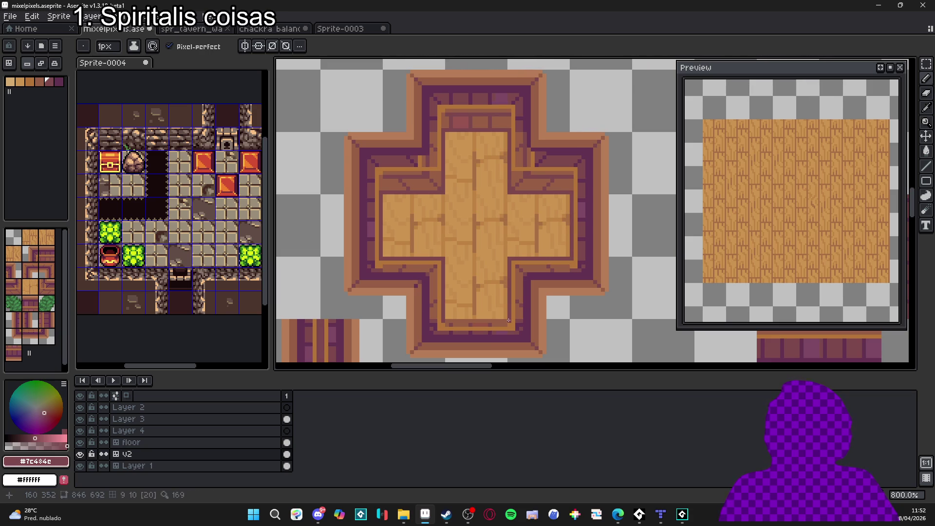
key(i)
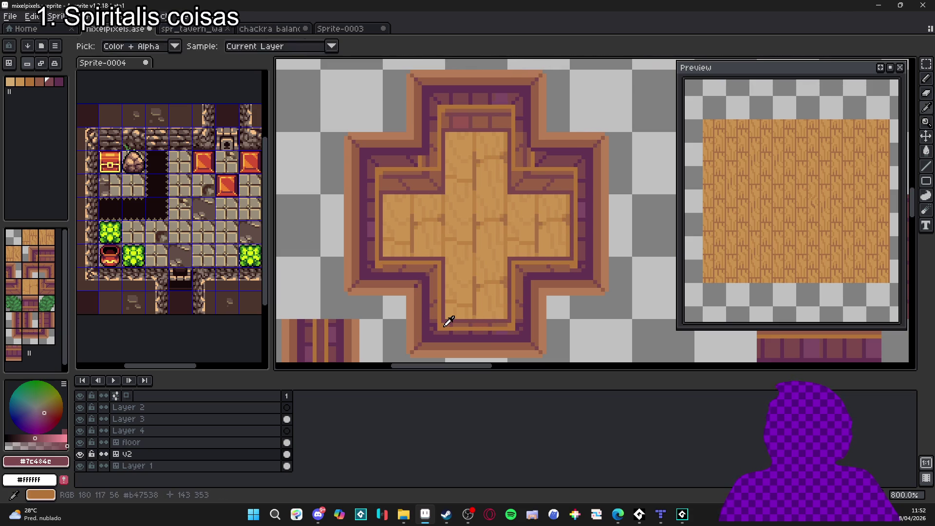
click(449, 322)
click(526, 308)
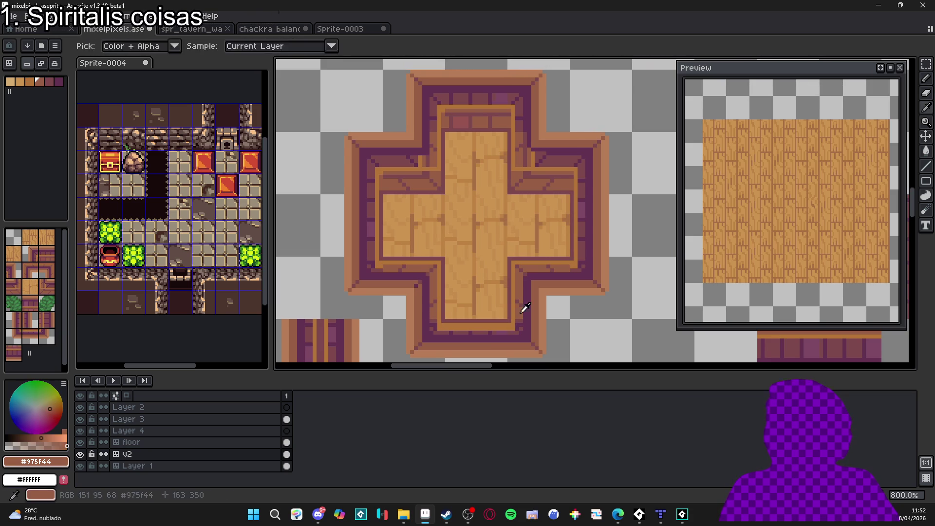